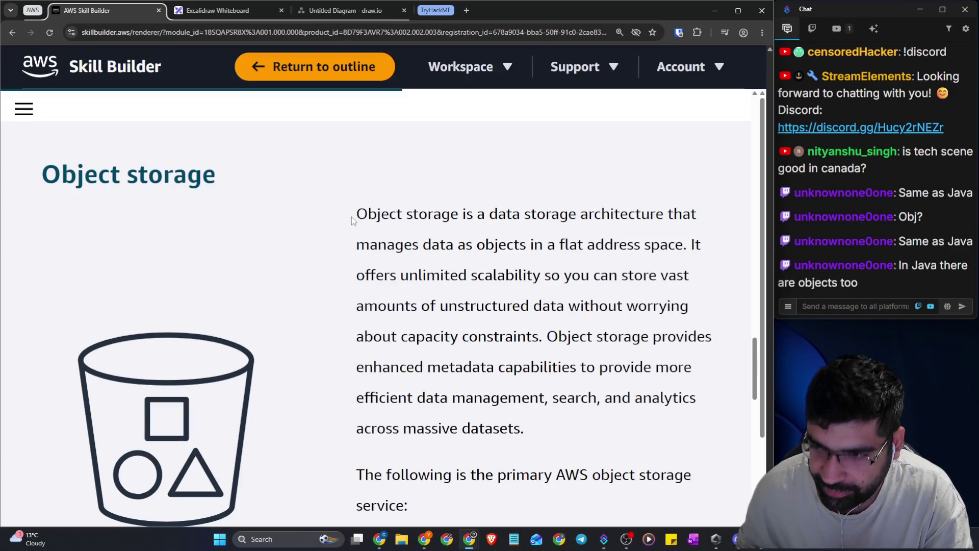
# Highlight the definition's opening words and send 'blob object' in the stream chat
pyautogui.moveTo(357, 217)
pyautogui.mouseDown()
pyautogui.moveTo(466, 212)
pyautogui.moveTo(455, 208)
pyautogui.mouseUp()
pyautogui.moveTo(382, 216); pyautogui.dragTo(357, 214)
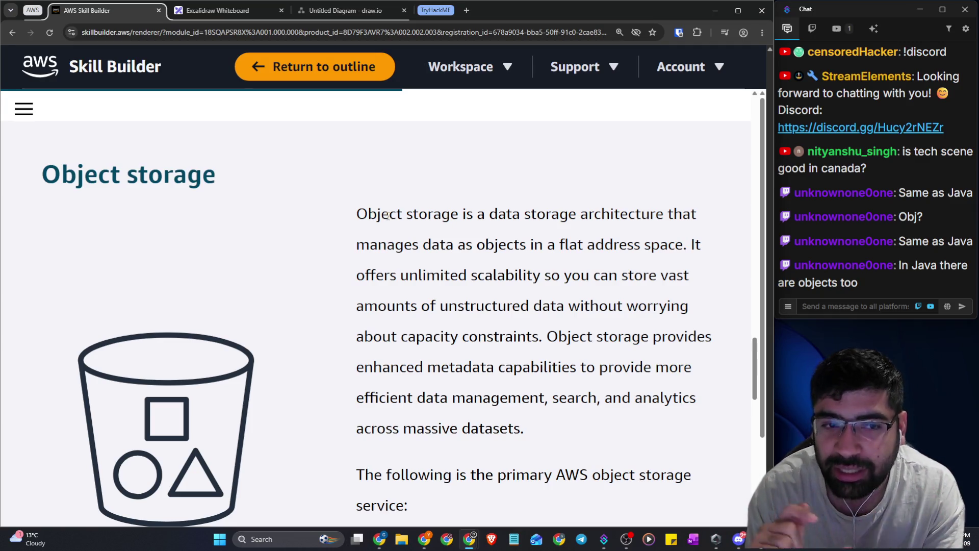
pyautogui.click(872, 307)
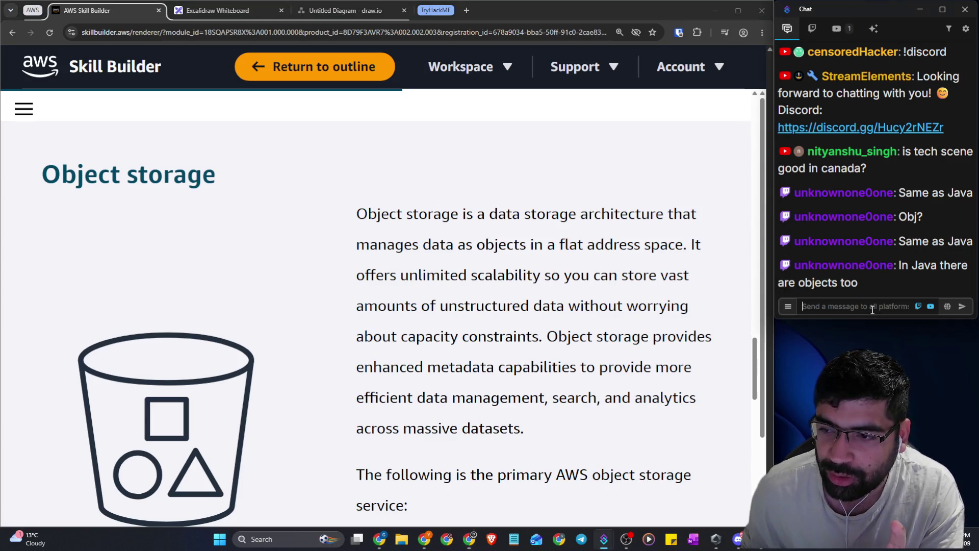
pyautogui.write('blob')
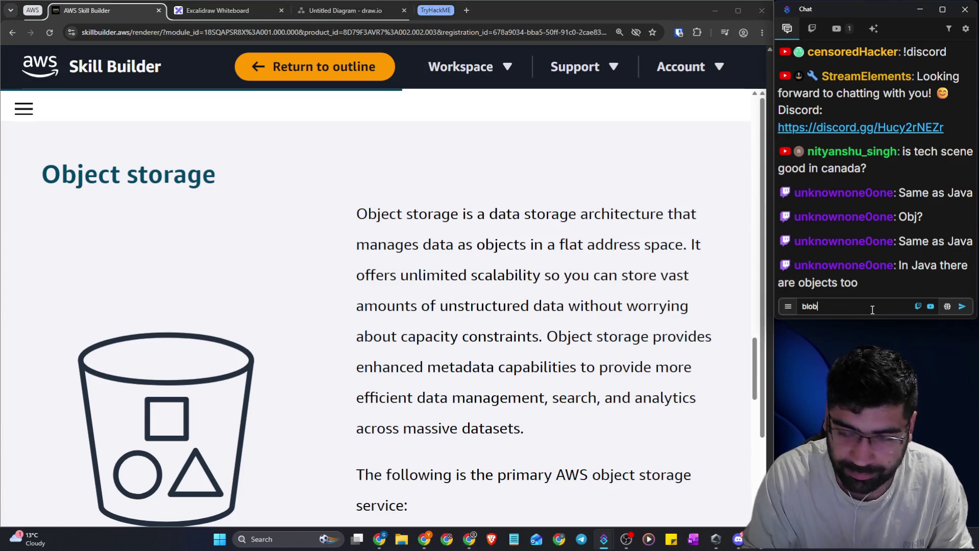
pyautogui.write(' object')
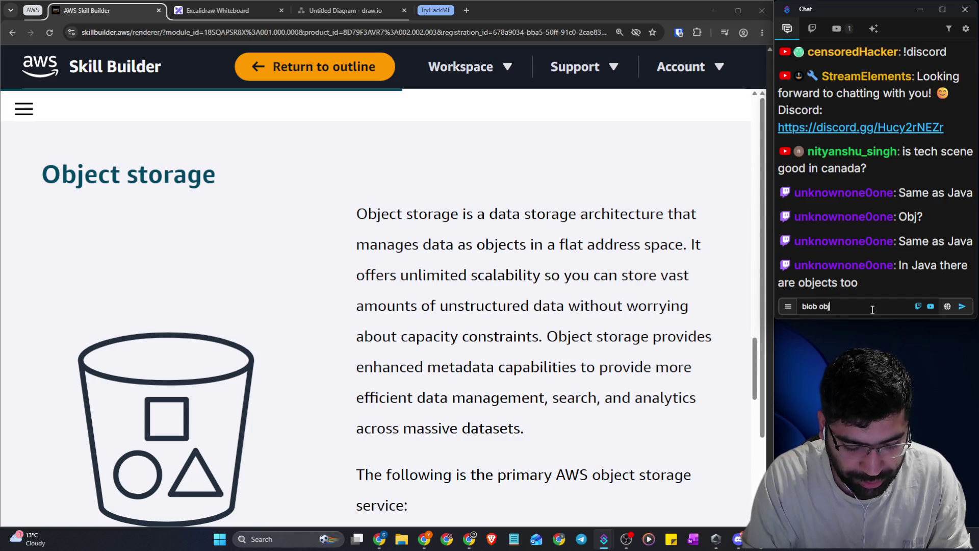
pyautogui.press('Return')
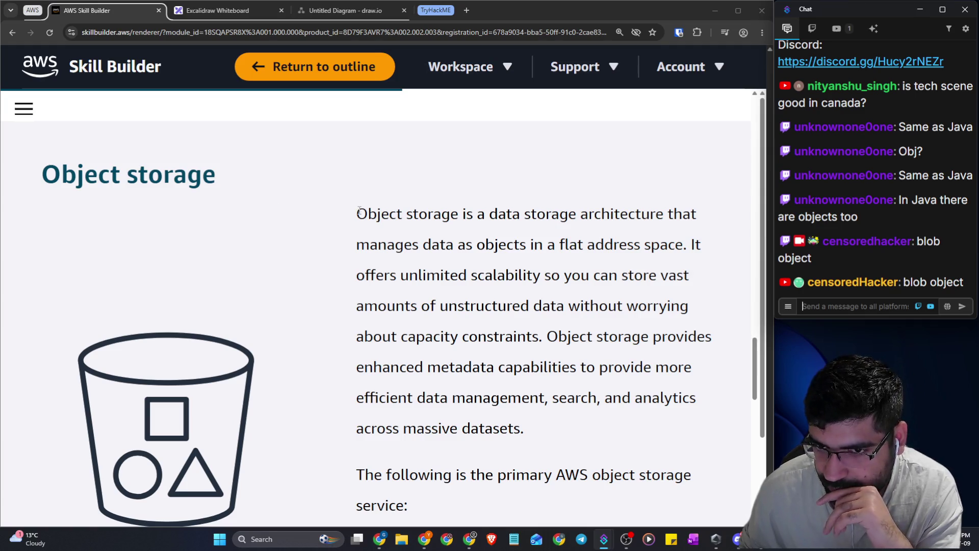
# Highlight the Object storage phrases: flat address space, unlimited scalability, unstructured data, capacity constraints
pyautogui.click(452, 215)
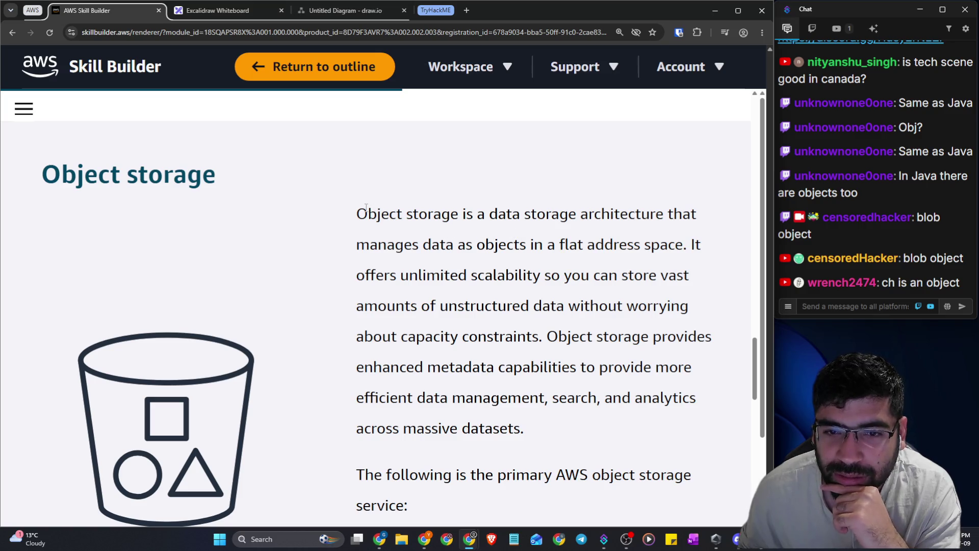
pyautogui.moveTo(356, 214); pyautogui.dragTo(693, 215)
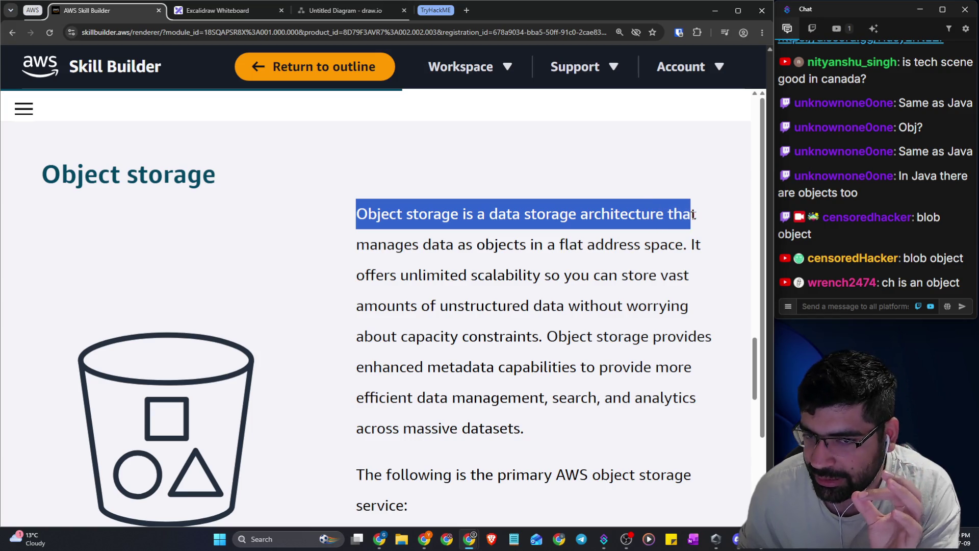
pyautogui.moveTo(458, 245); pyautogui.dragTo(685, 244)
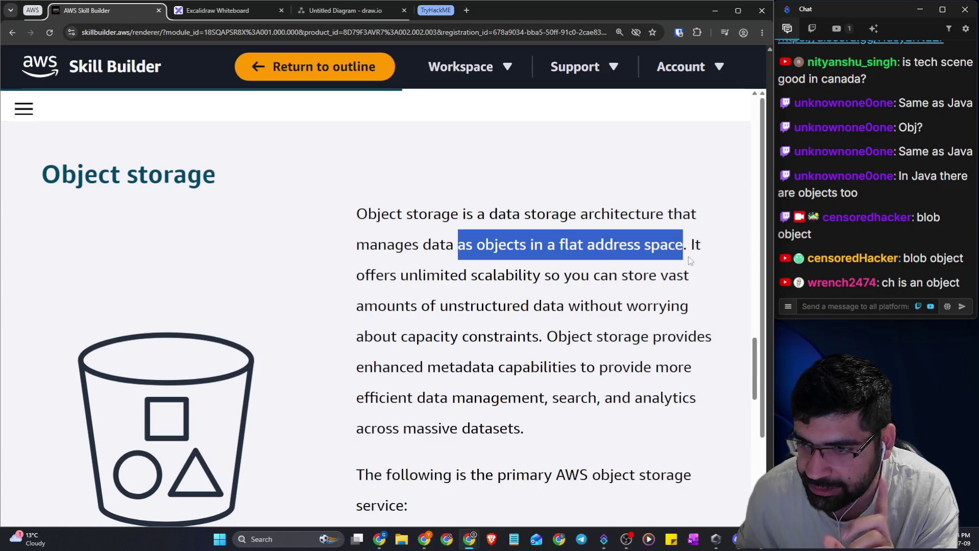
pyautogui.click(695, 249)
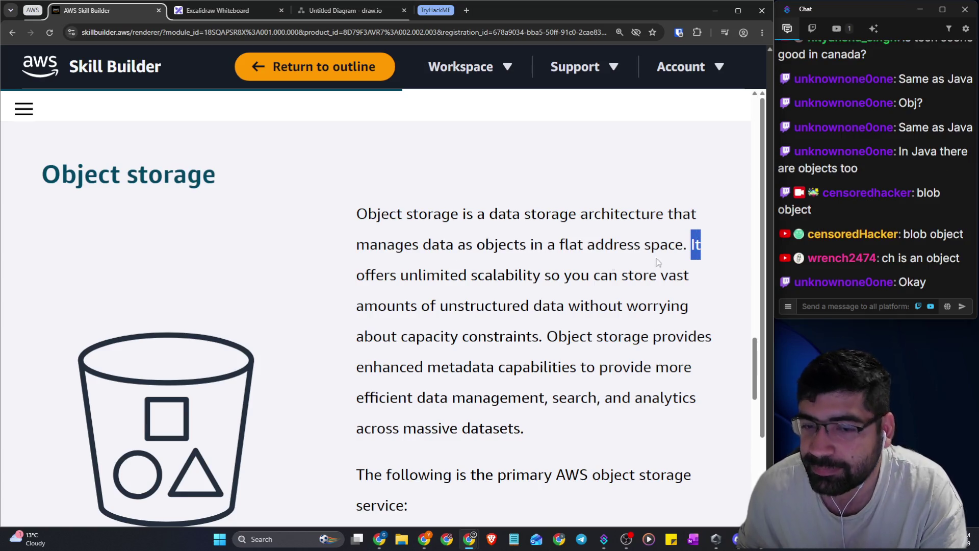
pyautogui.moveTo(352, 276)
pyautogui.mouseDown()
pyautogui.moveTo(549, 276)
pyautogui.moveTo(540, 276)
pyautogui.mouseUp()
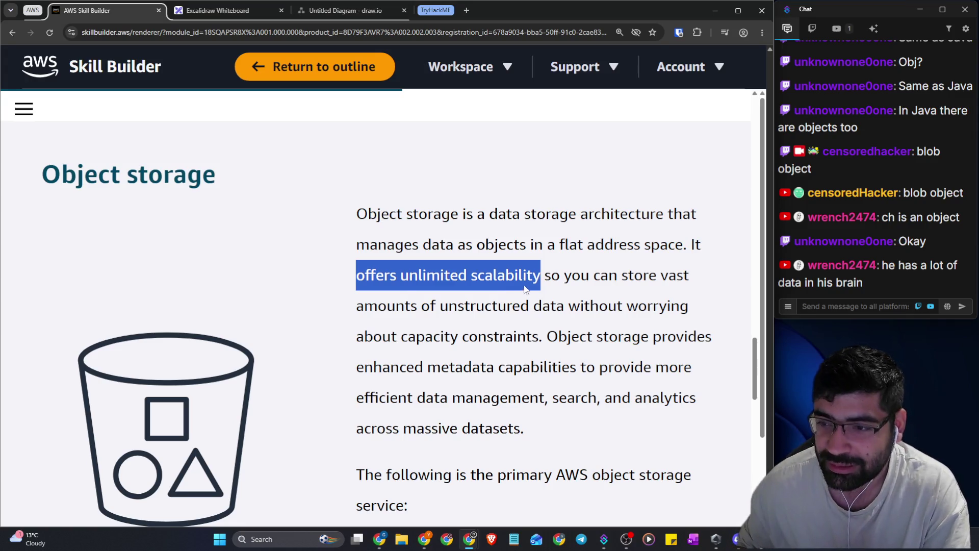
pyautogui.click(527, 289)
pyautogui.moveTo(548, 279); pyautogui.dragTo(689, 284)
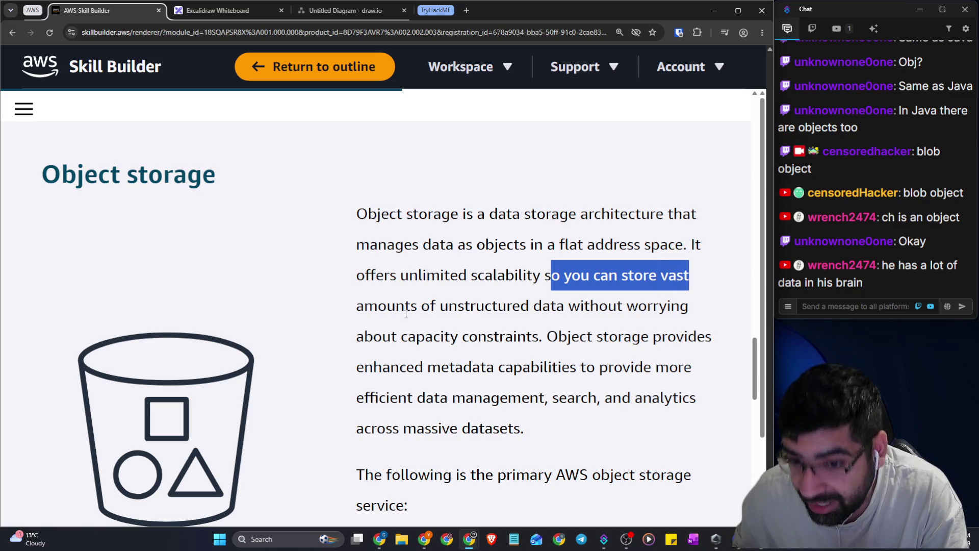
pyautogui.moveTo(356, 306); pyautogui.dragTo(568, 306)
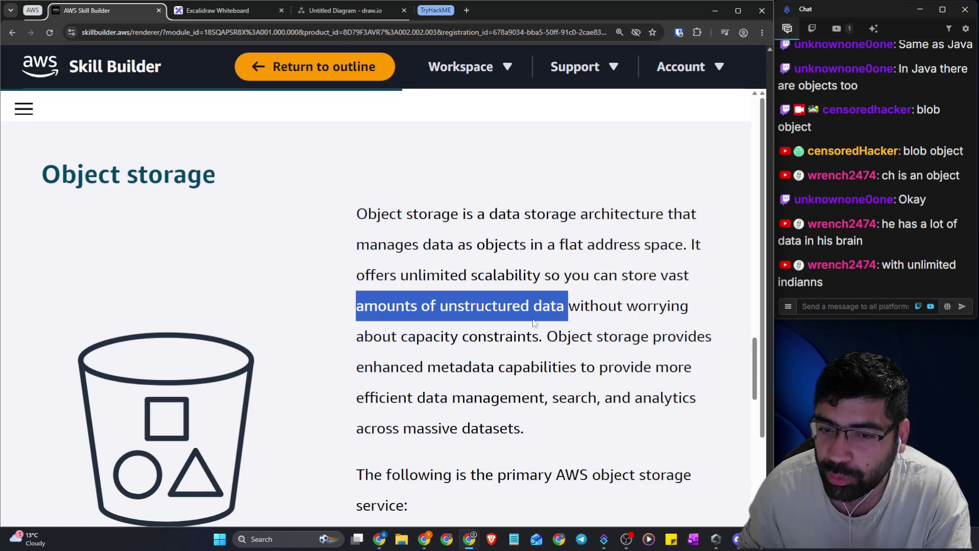
pyautogui.moveTo(410, 340); pyautogui.dragTo(696, 337)
# Highlight the metadata capabilities and the data management, search and analytics clause
pyautogui.scroll(-2, 658, 326)
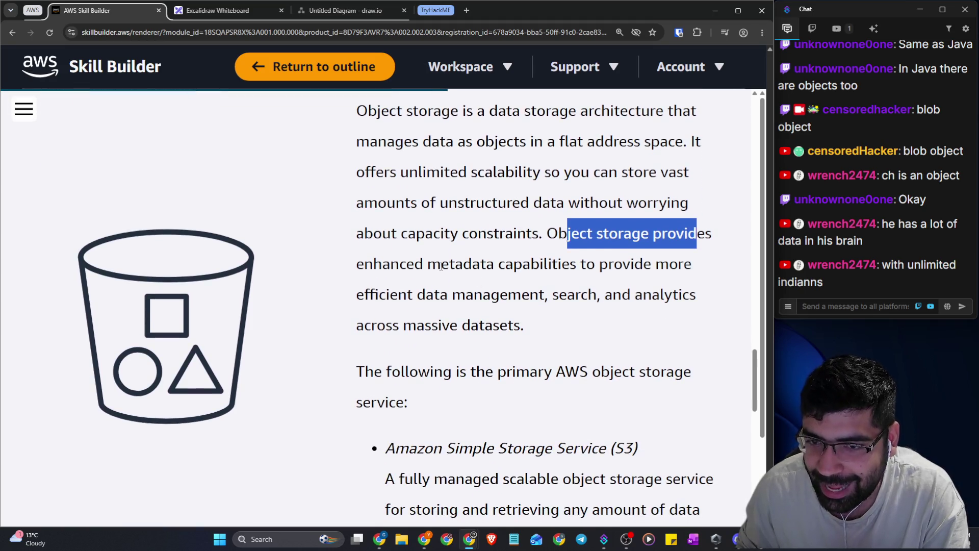
pyautogui.moveTo(428, 264); pyautogui.dragTo(694, 267)
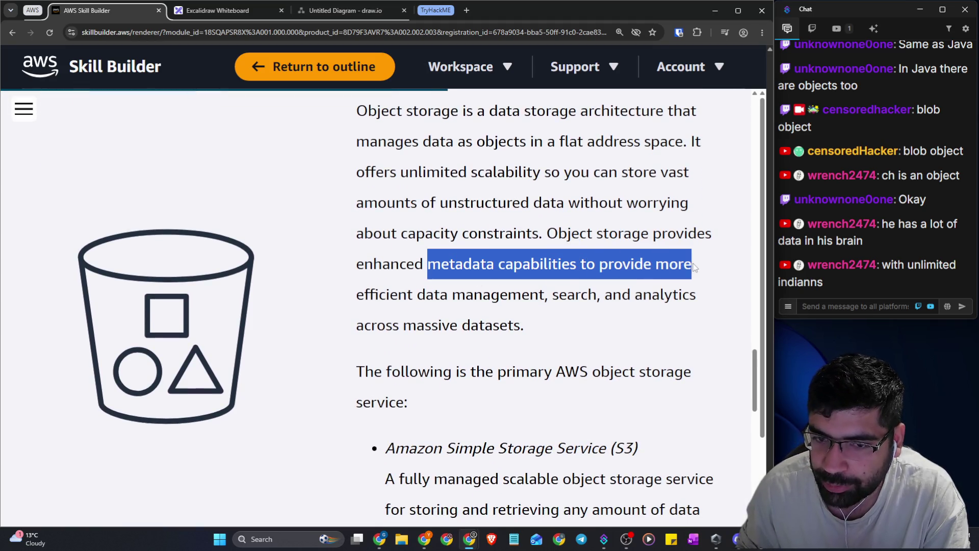
pyautogui.moveTo(402, 296)
pyautogui.mouseDown()
pyautogui.moveTo(692, 291)
pyautogui.moveTo(701, 324)
pyautogui.moveTo(682, 325)
pyautogui.mouseUp()
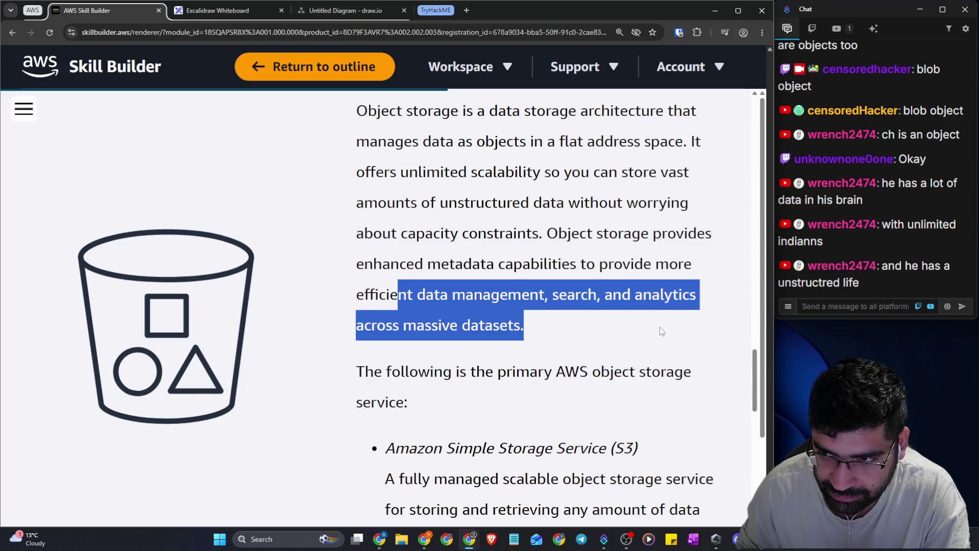
pyautogui.click(572, 334)
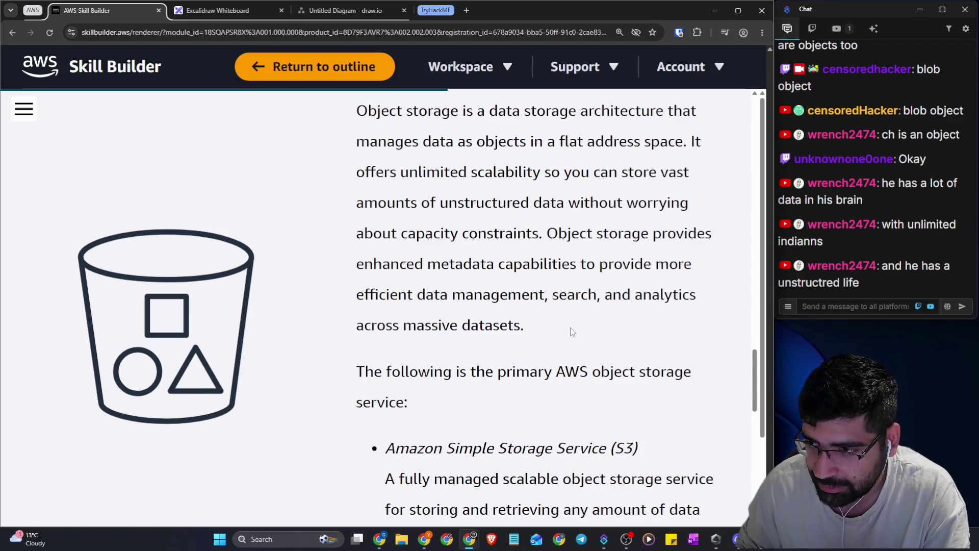
# Highlight the Amazon Simple Storage Service (S3) introduction and description, then open a new tab
pyautogui.scroll(-2, 572, 332)
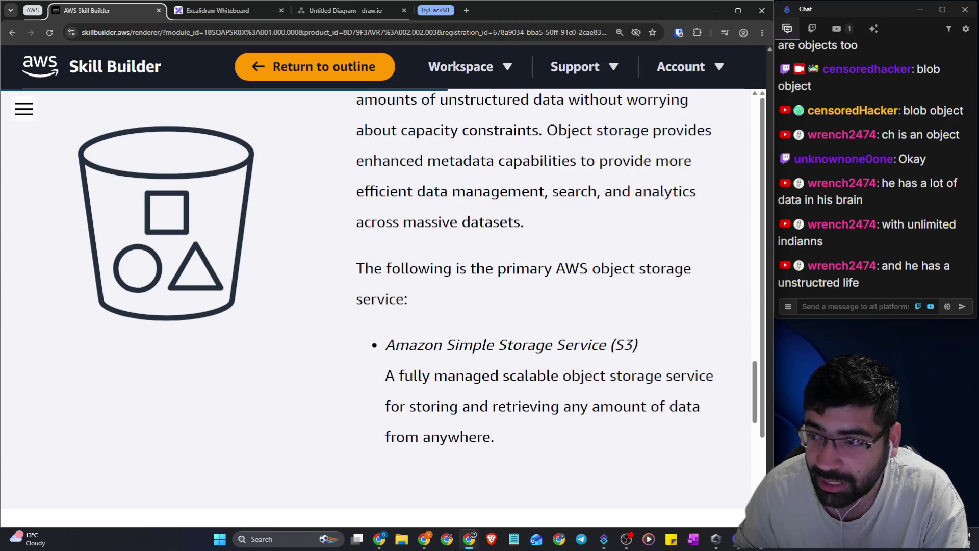
pyautogui.moveTo(351, 275)
pyautogui.mouseDown()
pyautogui.moveTo(685, 273)
pyautogui.moveTo(689, 294)
pyautogui.mouseUp()
pyautogui.scroll(-2, 689, 293)
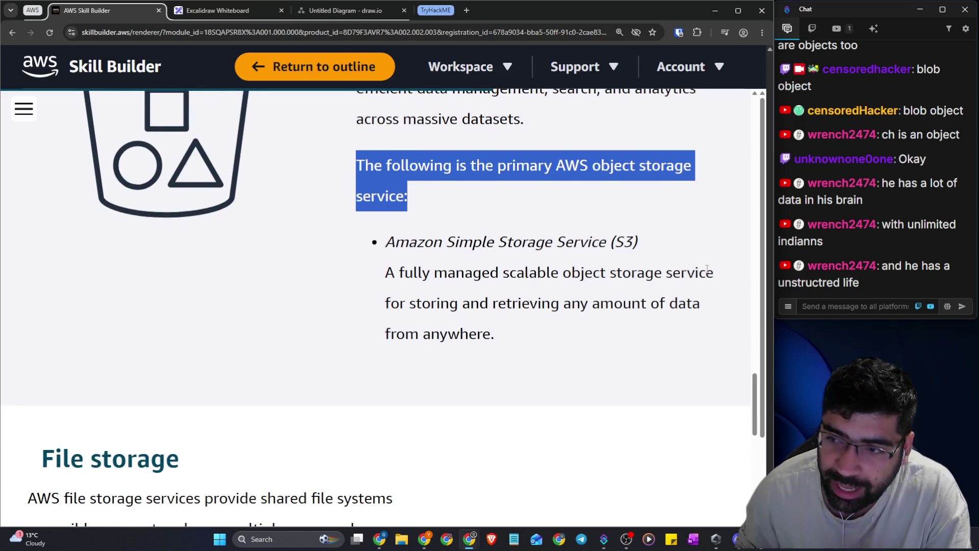
pyautogui.moveTo(386, 245); pyautogui.dragTo(647, 246)
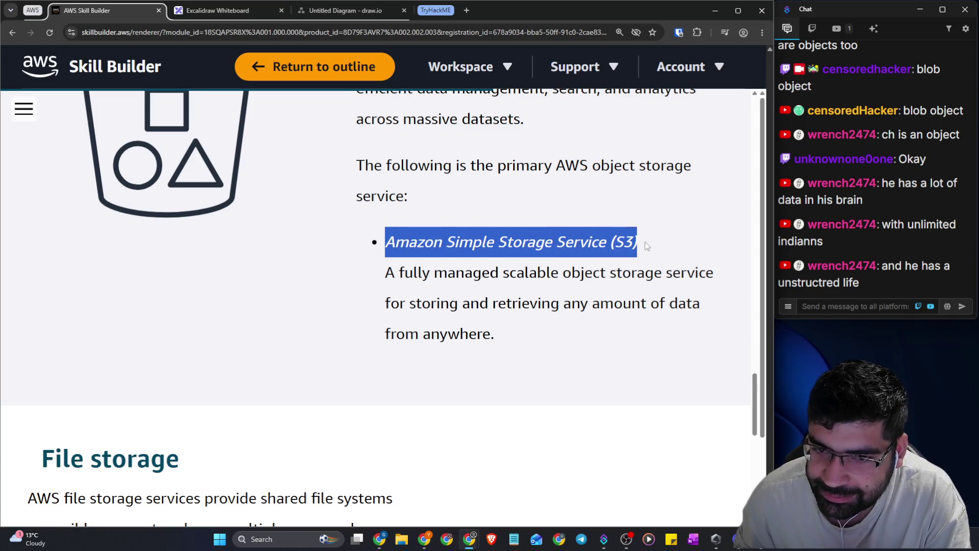
pyautogui.moveTo(386, 273)
pyautogui.mouseDown()
pyautogui.moveTo(698, 273)
pyautogui.moveTo(719, 283)
pyautogui.moveTo(716, 325)
pyautogui.mouseUp()
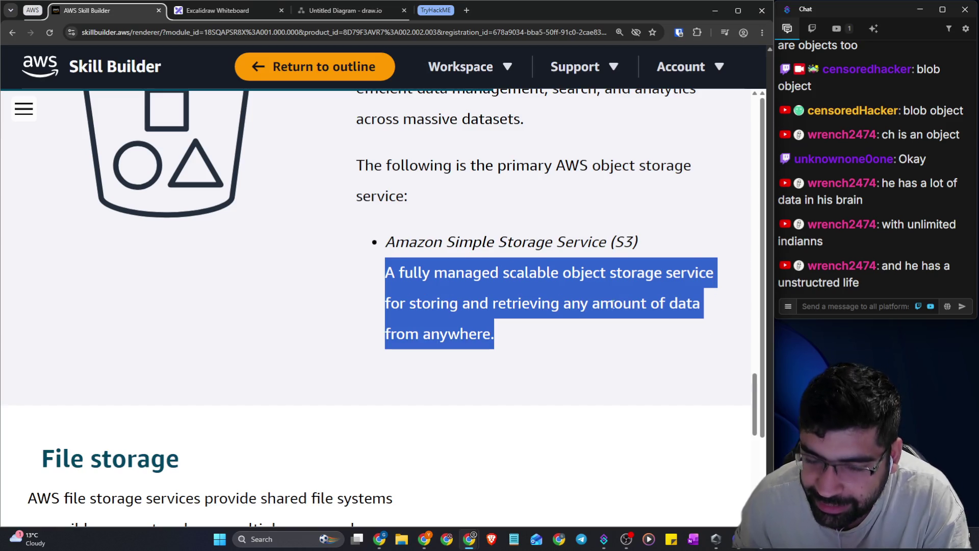
pyautogui.click(466, 10)
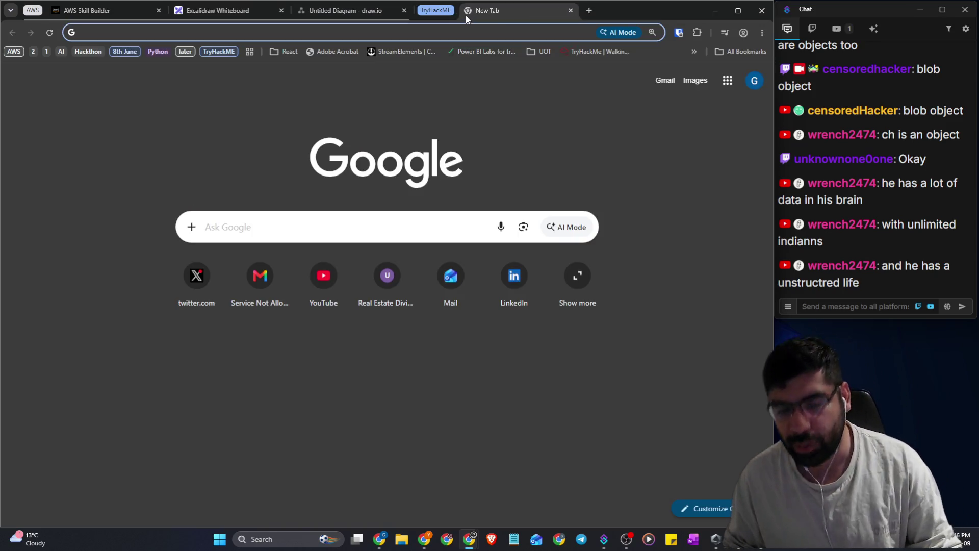
# Search Google for sites:*.s3.amazonaws.com and scroll the results down to the Reddit and YouTube entries
pyautogui.write('site')
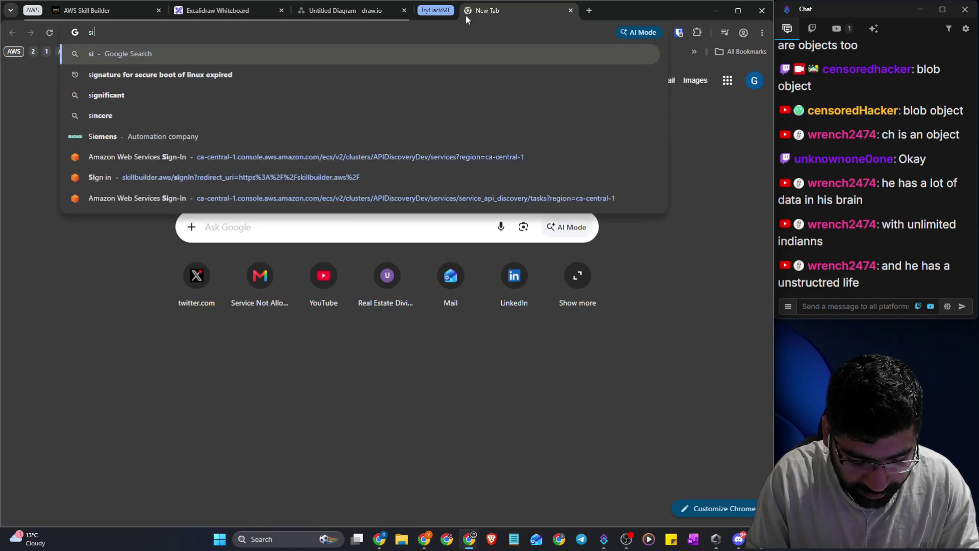
pyautogui.press('BackSpace')
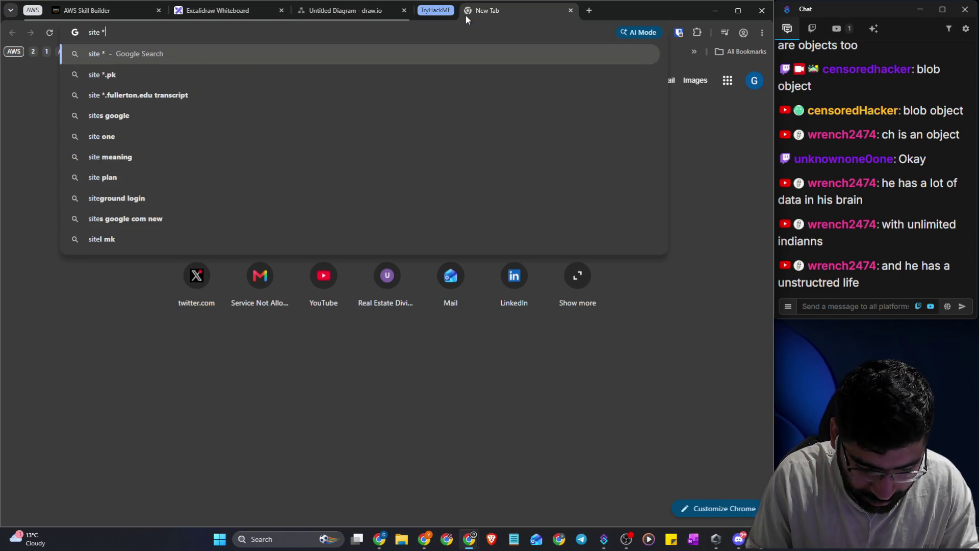
pyautogui.write(':')
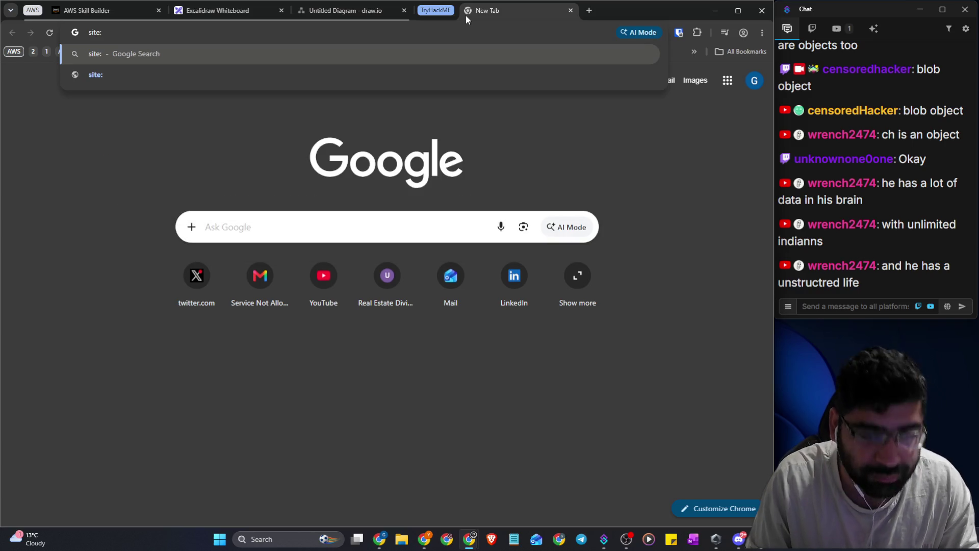
pyautogui.write('s')
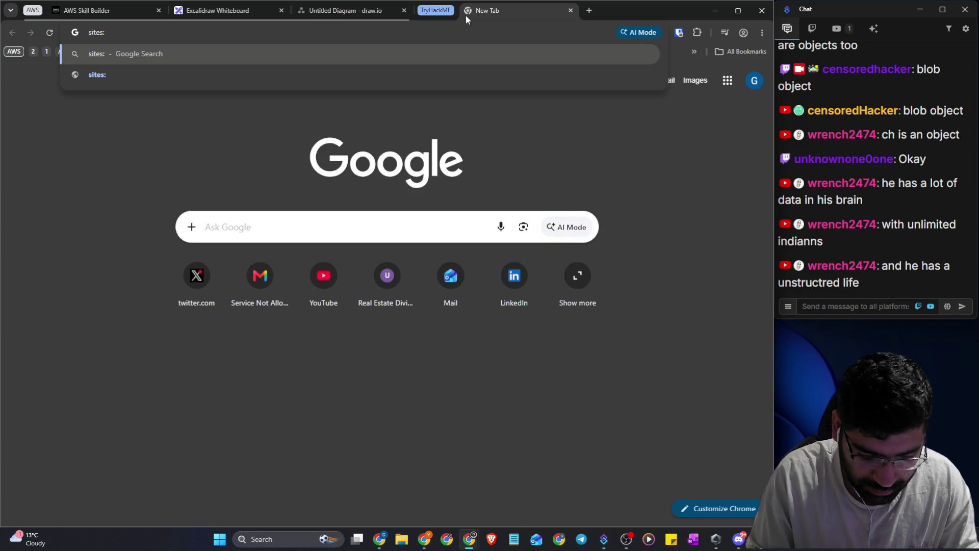
pyautogui.write('*.')
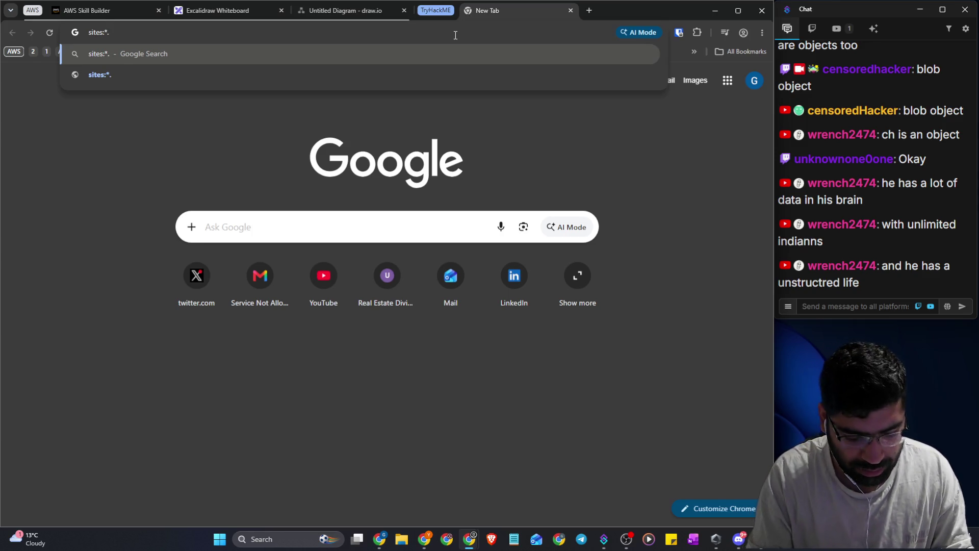
pyautogui.write('s3.')
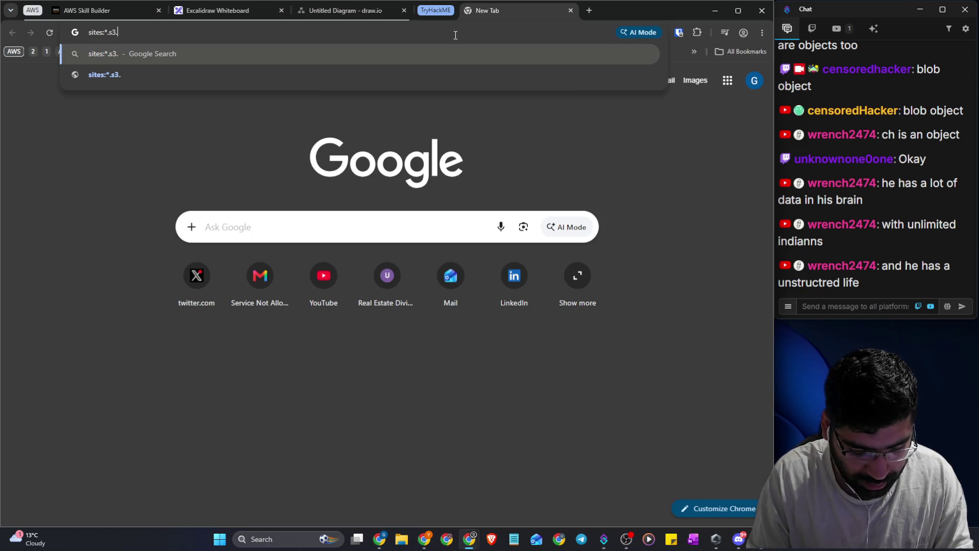
pyautogui.write('amazo')
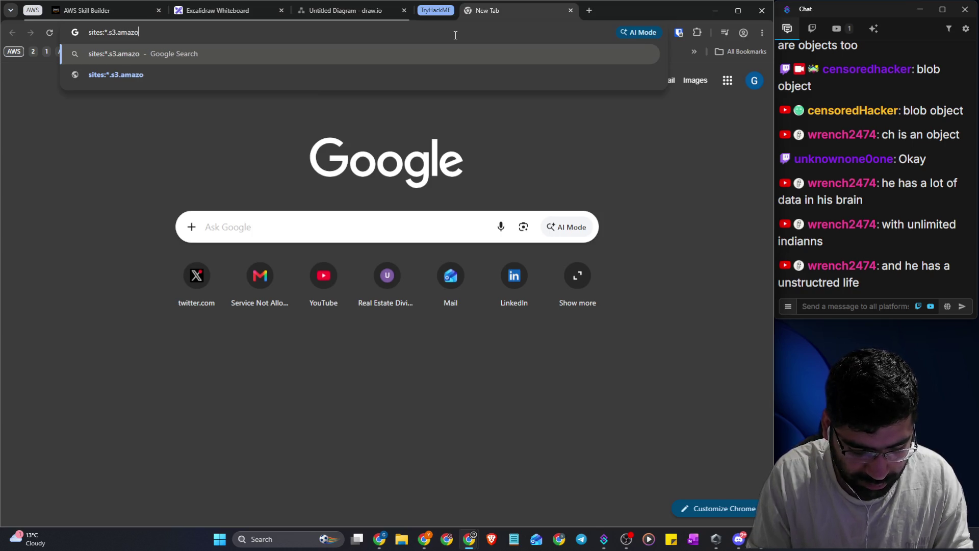
pyautogui.write('naws.com')
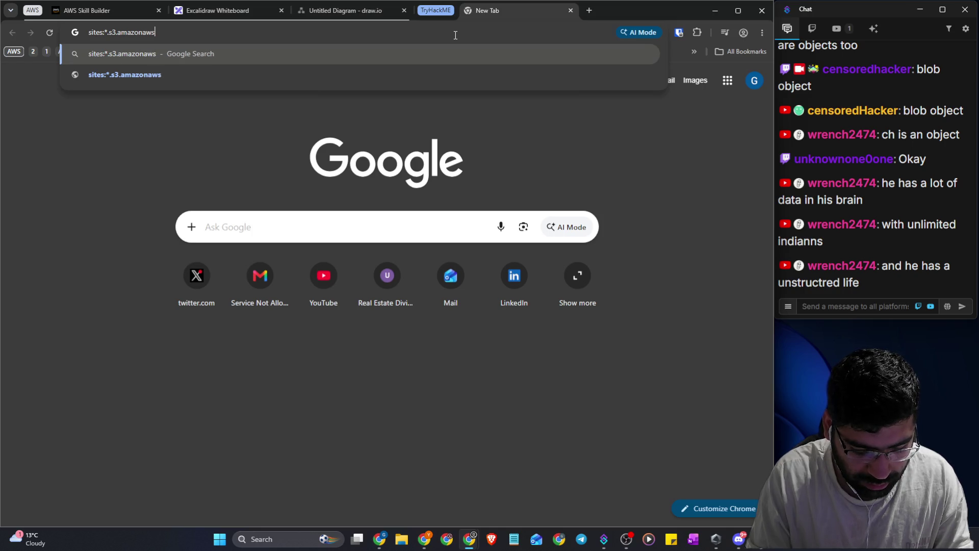
pyautogui.press('Return')
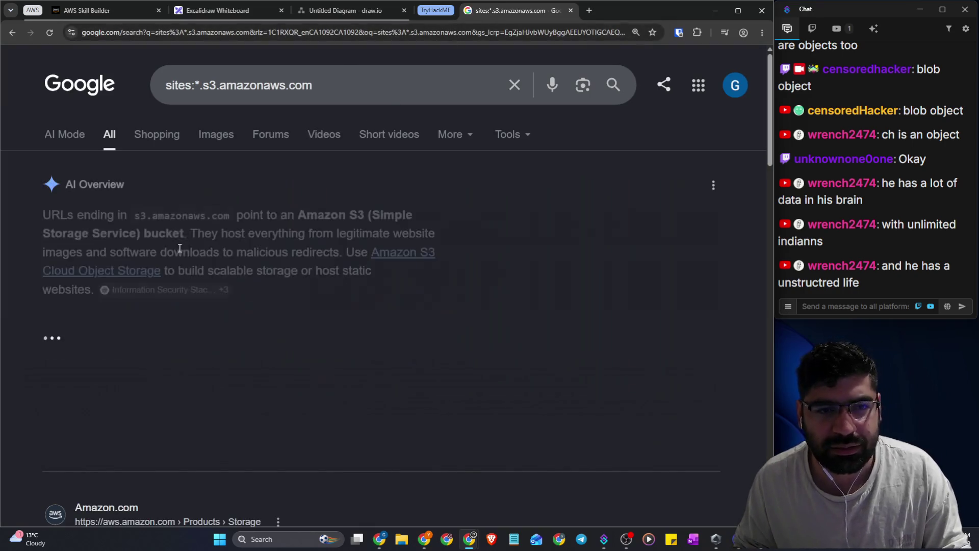
pyautogui.scroll(-5, 183, 253)
pyautogui.scroll(-8, 197, 255)
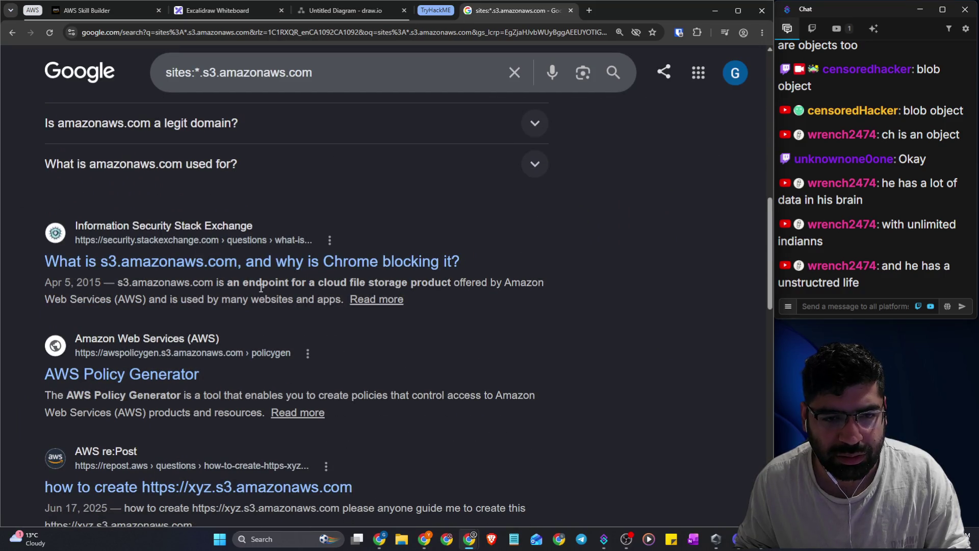
pyautogui.scroll(-4, 261, 287)
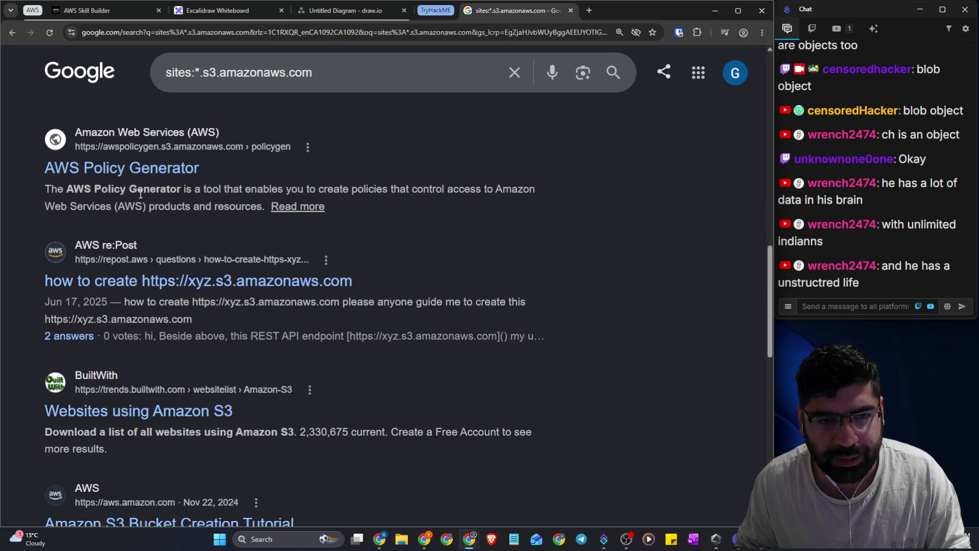
pyautogui.scroll(-2, 137, 192)
pyautogui.scroll(-3, 141, 190)
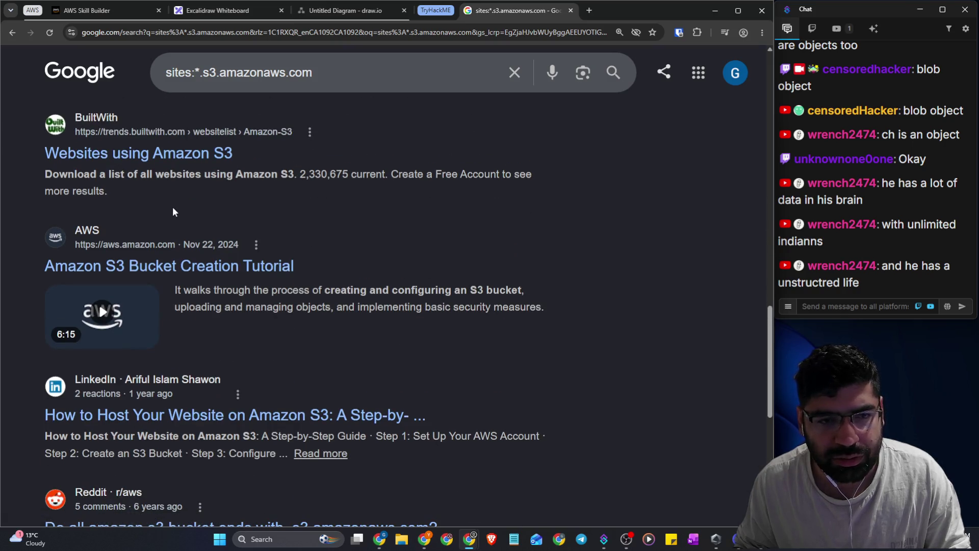
pyautogui.scroll(-5, 174, 208)
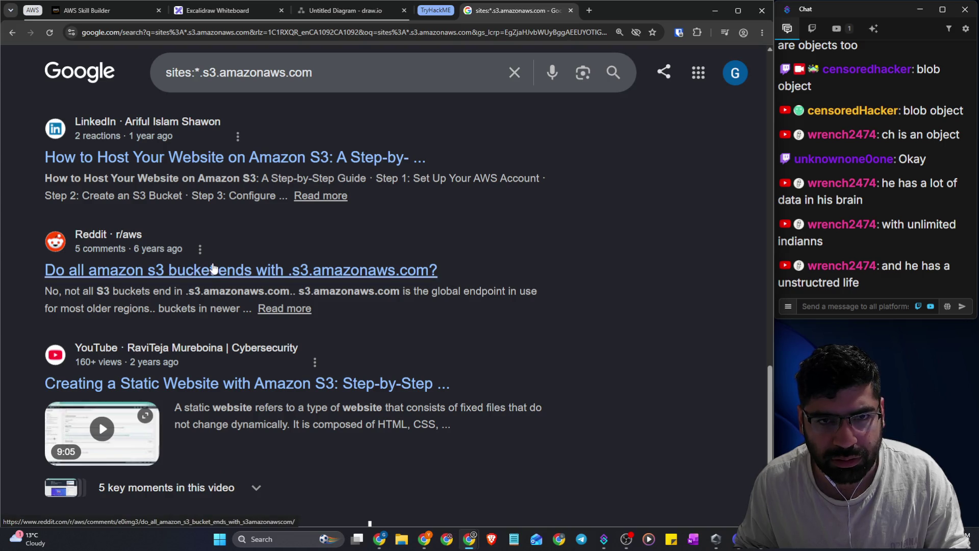
pyautogui.click(201, 75)
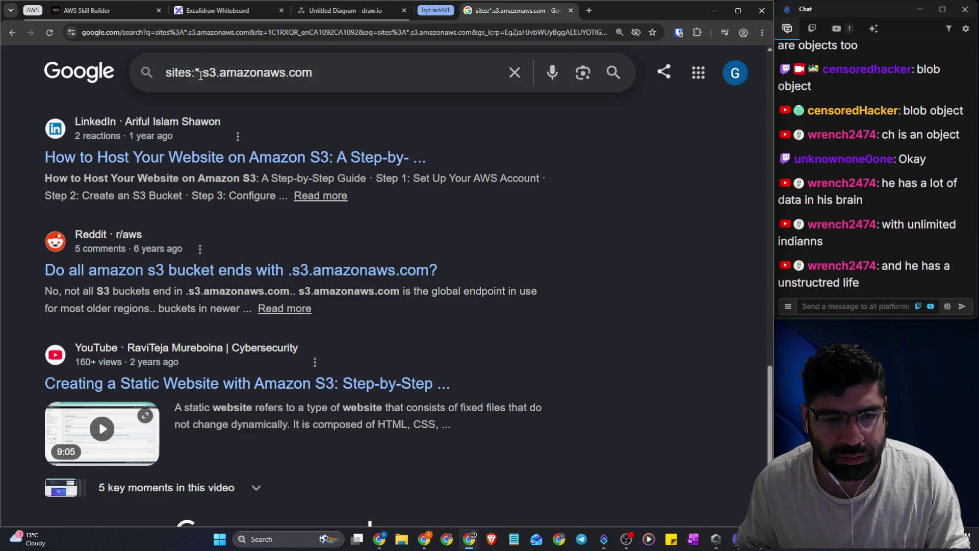
# Correct the query to site:*.s3.amazonaws.com and rerun the search
pyautogui.write('.')
pyautogui.press('Left')
pyautogui.press('Left')
pyautogui.press('Left')
pyautogui.press('BackSpace')
pyautogui.press('Return')
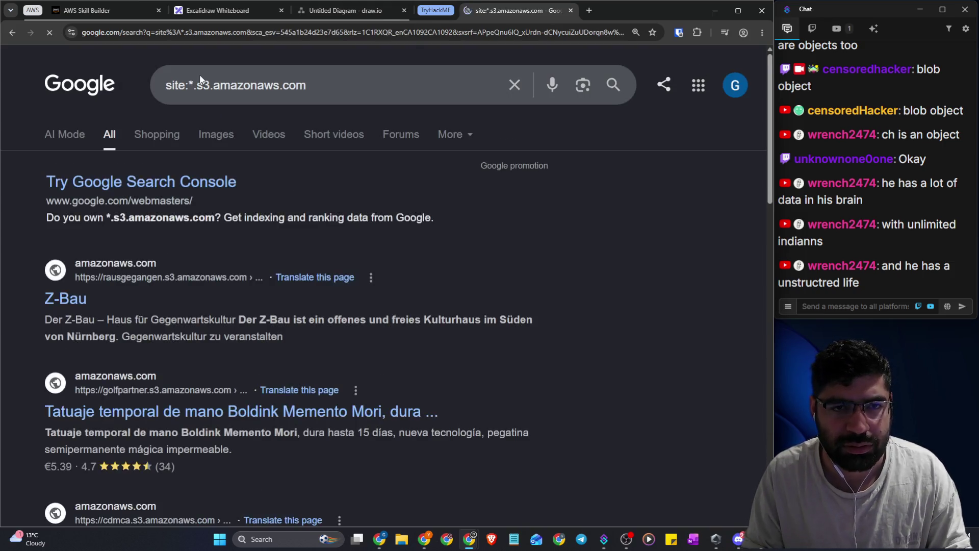
# Add netflix to the query and read through the Netflix Prize Challenge paper
pyautogui.click(362, 89)
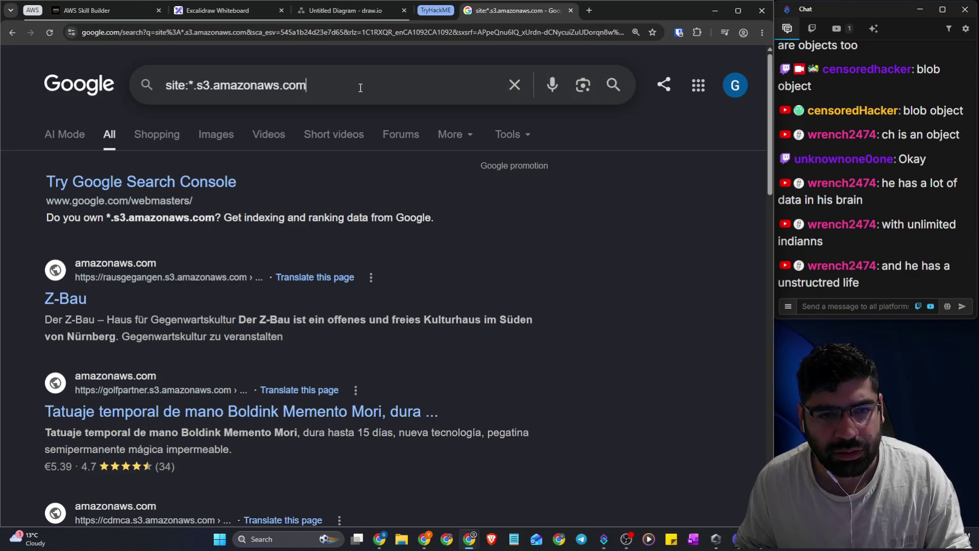
pyautogui.write(' netflix')
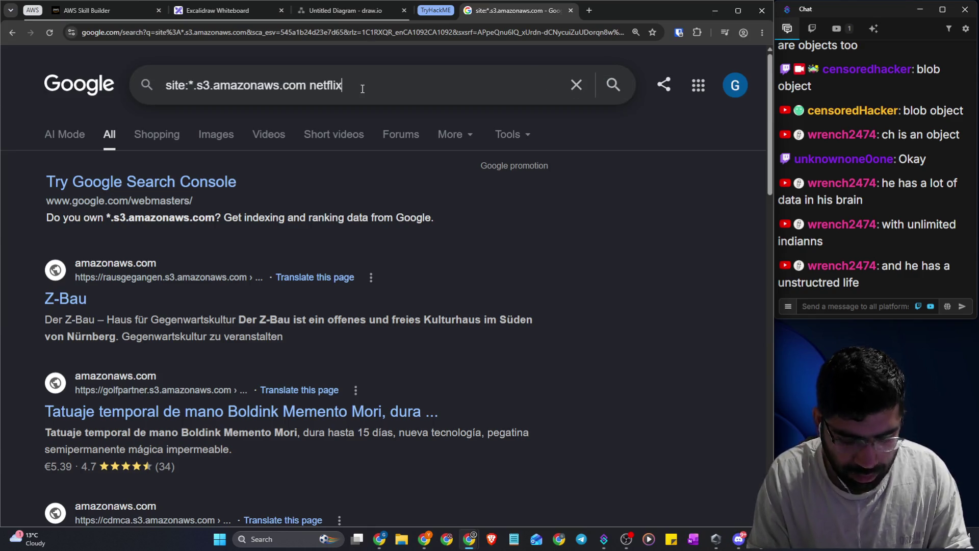
pyautogui.press('Return')
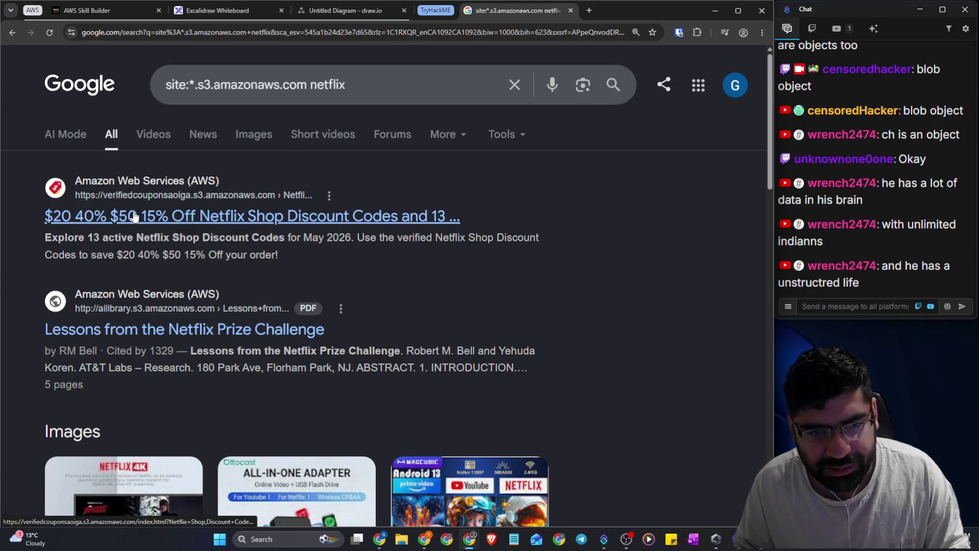
pyautogui.scroll(-2, 151, 232)
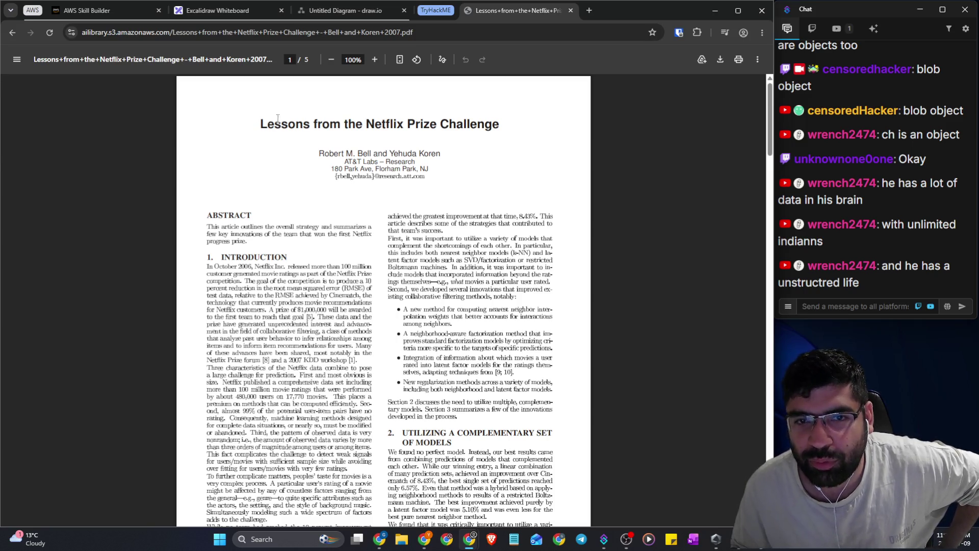
pyautogui.scroll(-20, 296, 133)
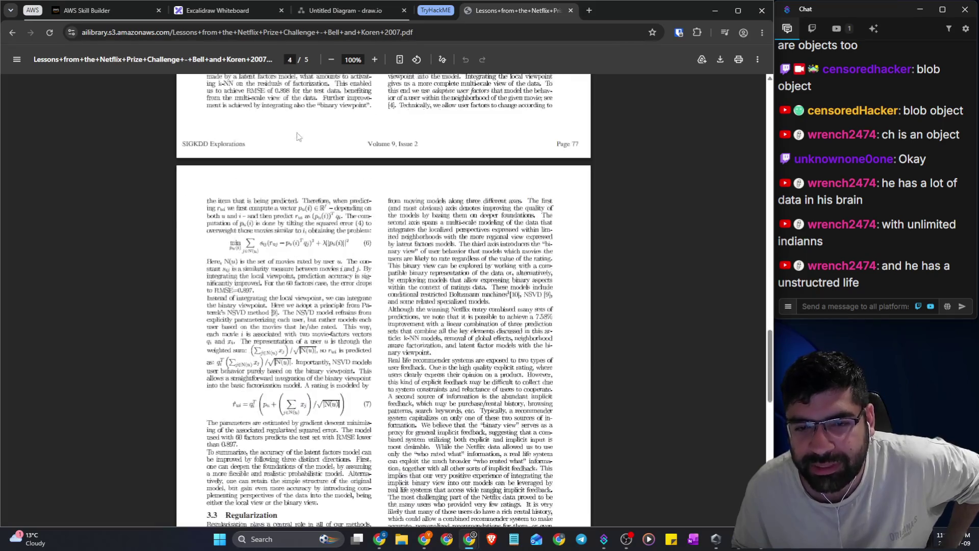
pyautogui.scroll(-14, 298, 136)
pyautogui.scroll(6, 292, 138)
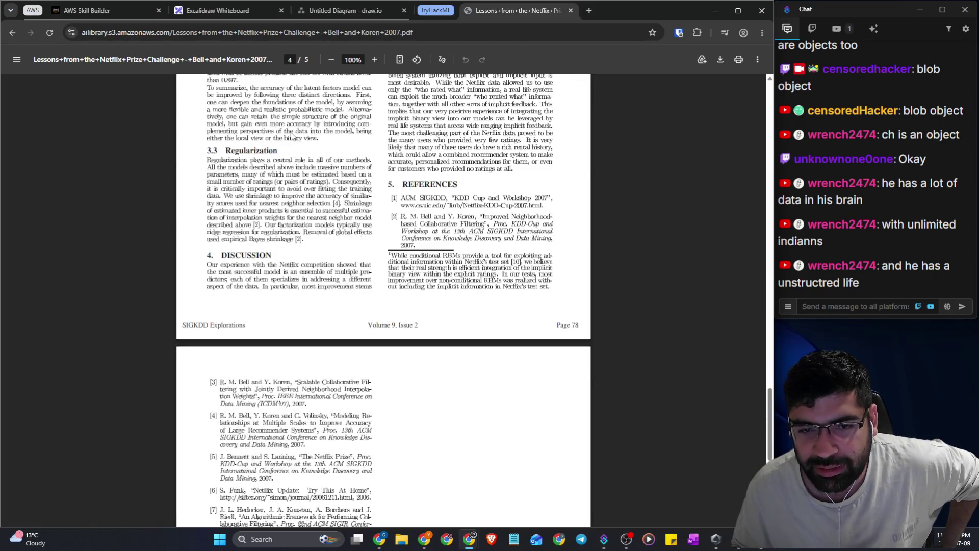
pyautogui.scroll(9, 292, 137)
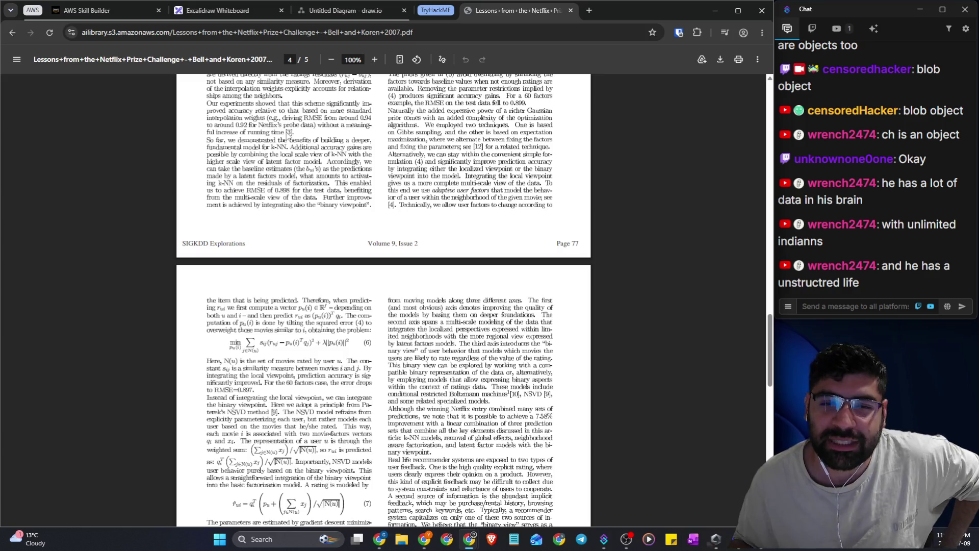
# Return to the netflix search results and go to results page 5
pyautogui.click(11, 33)
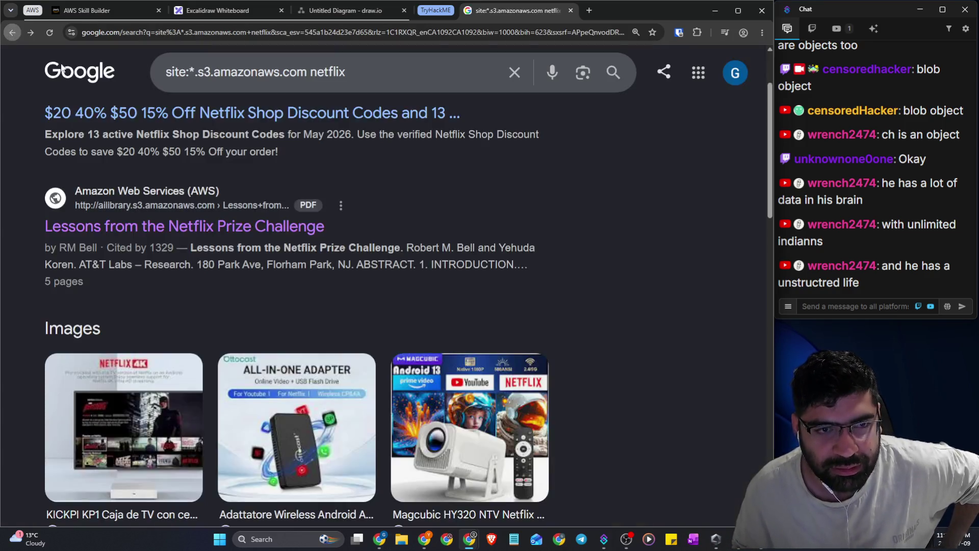
pyautogui.scroll(-8, 550, 223)
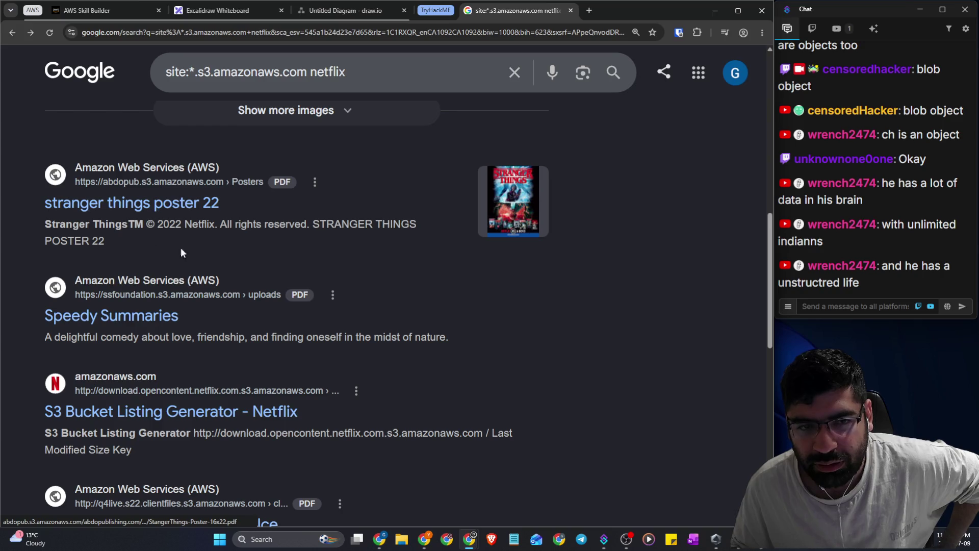
pyautogui.scroll(-4, 151, 319)
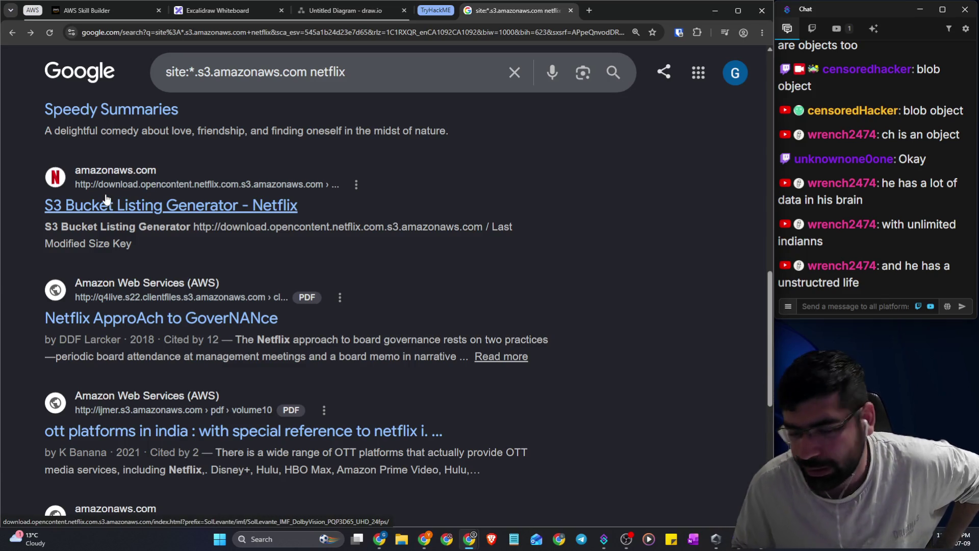
pyautogui.scroll(-8, 106, 198)
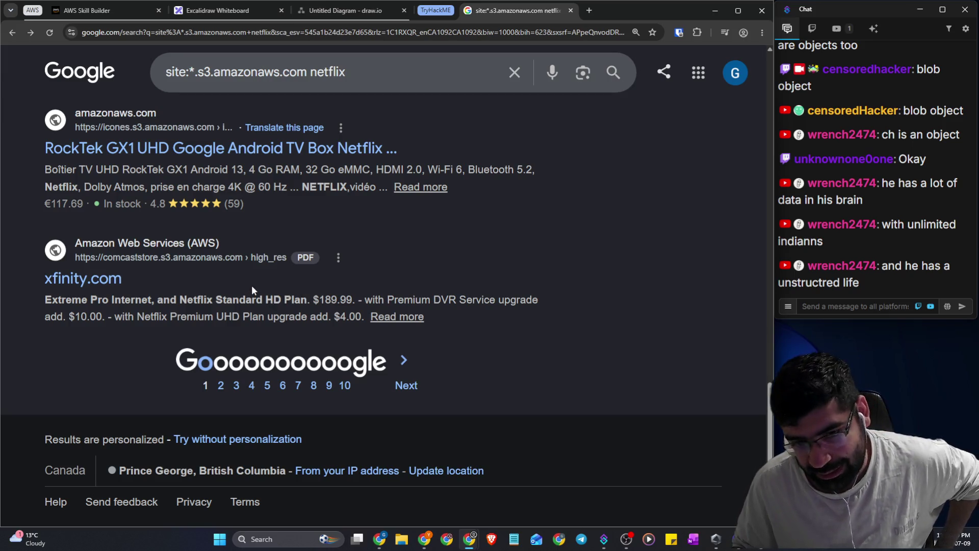
pyautogui.click(268, 386)
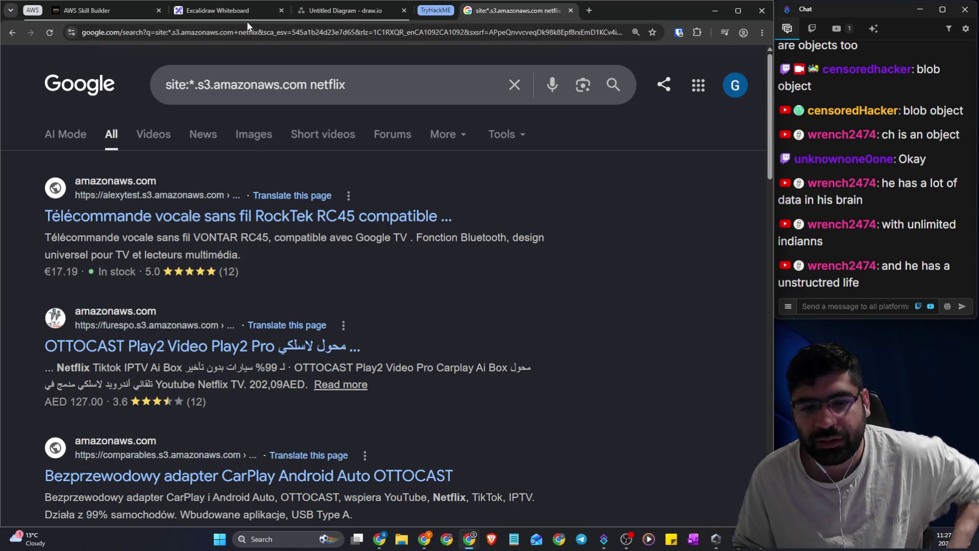
pyautogui.click(242, 18)
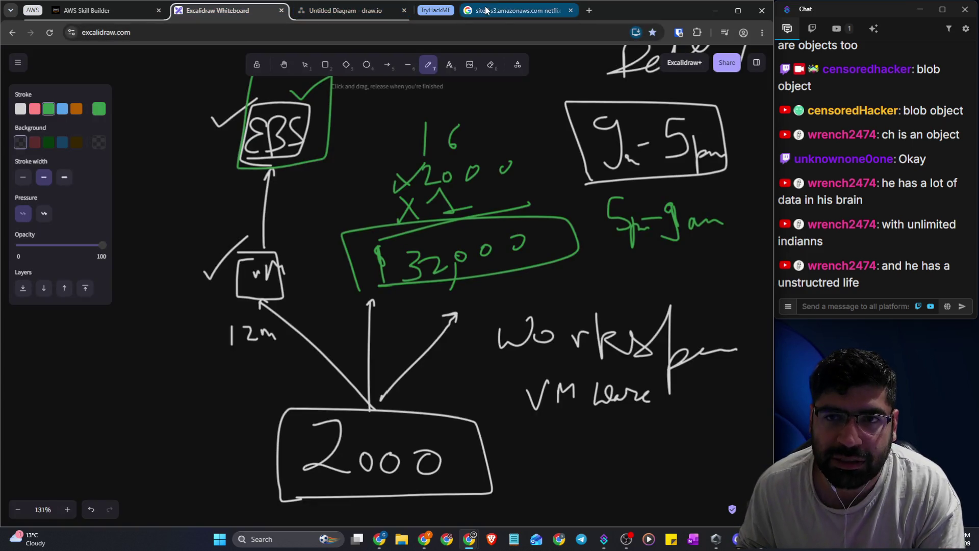
pyautogui.click(515, 10)
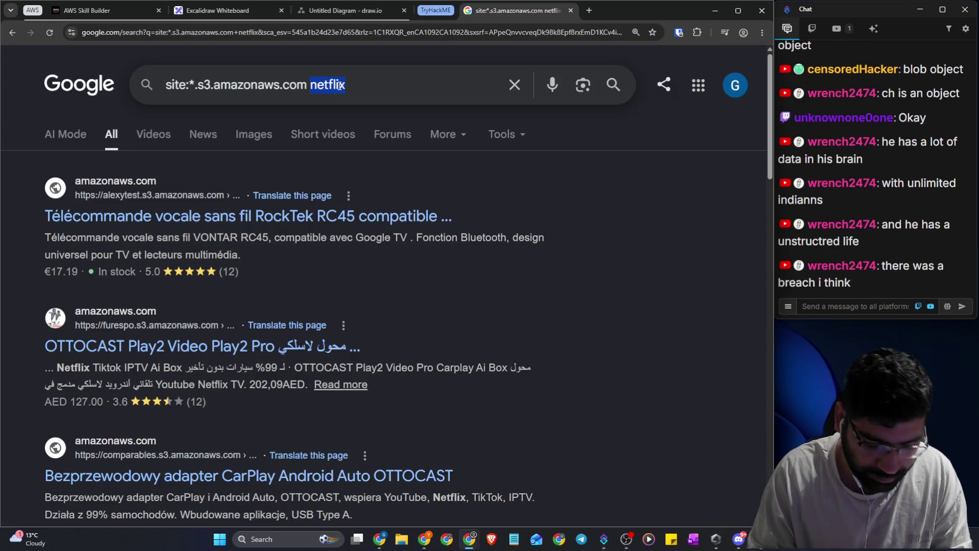
# Search site:*.s3.amazonaws.com "confidentail" and highlight the first result's snippet
pyautogui.write('"confidentail"')
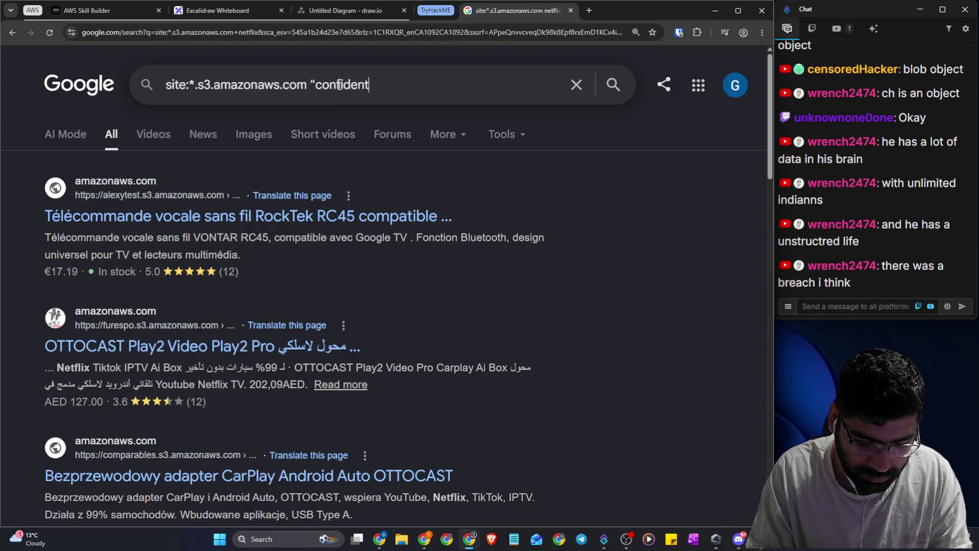
pyautogui.press('Return')
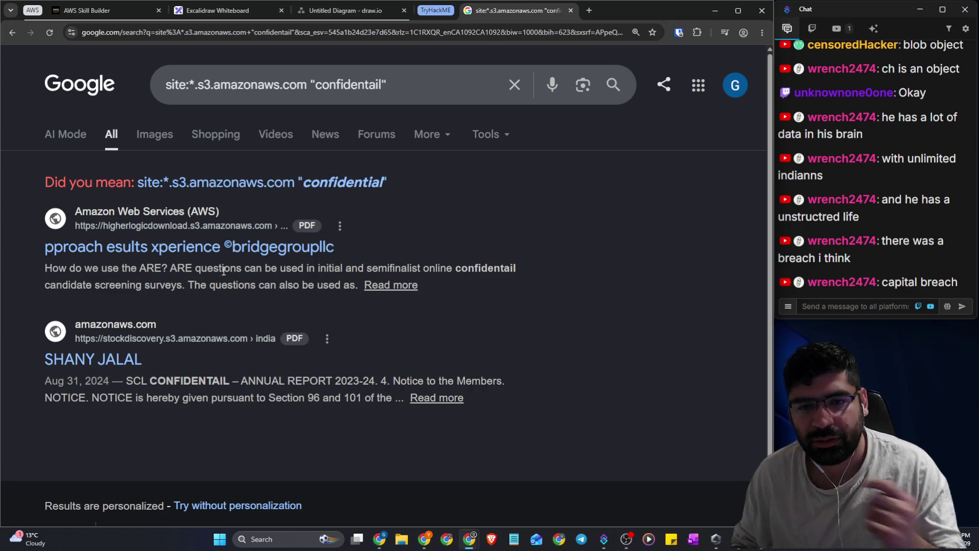
pyautogui.moveTo(225, 269); pyautogui.dragTo(516, 270)
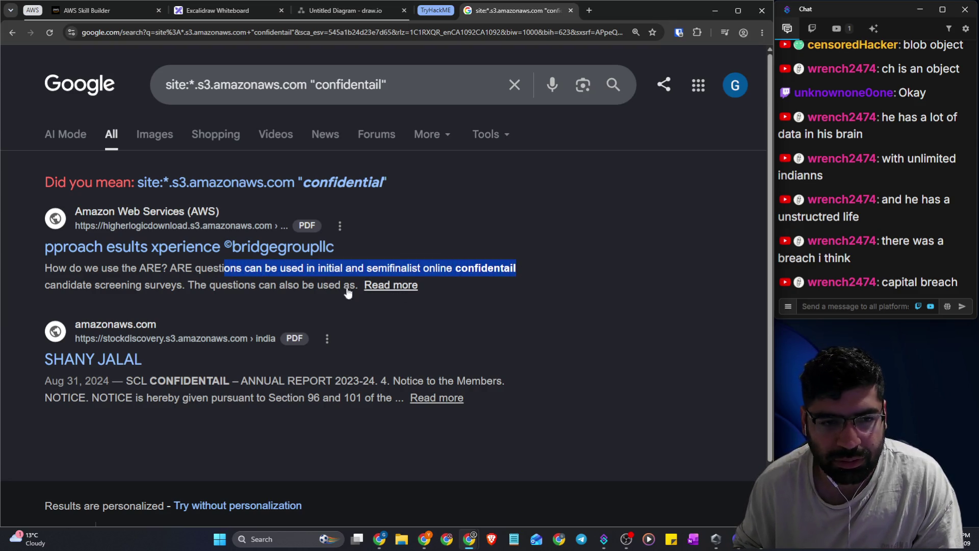
pyautogui.moveTo(109, 285); pyautogui.dragTo(184, 286)
pyautogui.click(217, 309)
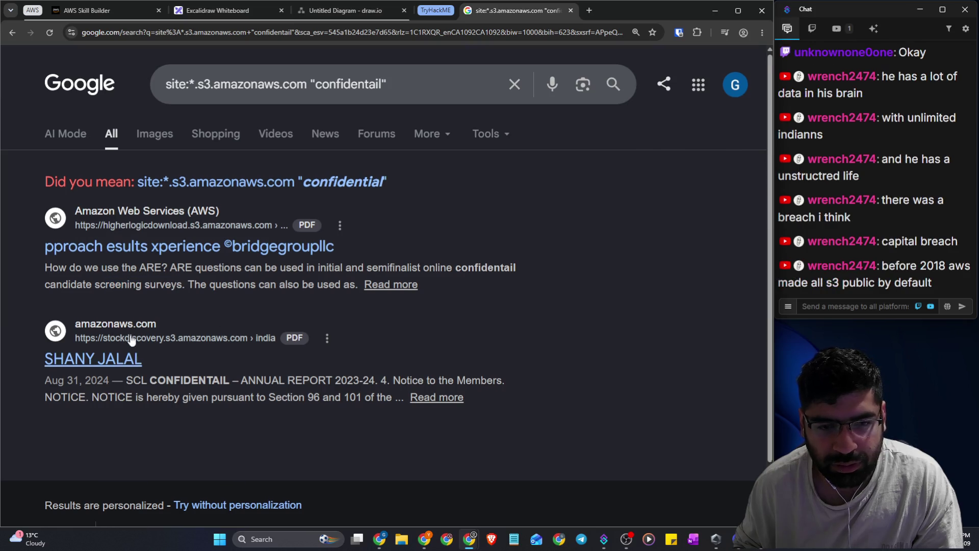
# Highlight the SCL CONFIDENTAIL annual report line and NOTICE sentence, then close the Google tab
pyautogui.scroll(-1, 127, 332)
pyautogui.moveTo(125, 315); pyautogui.dragTo(572, 320)
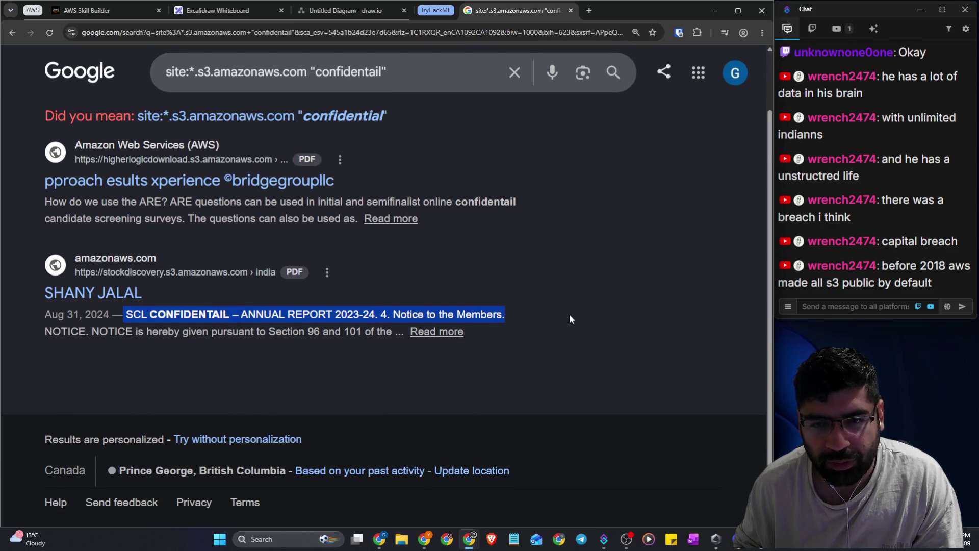
pyautogui.moveTo(87, 331); pyautogui.dragTo(173, 340)
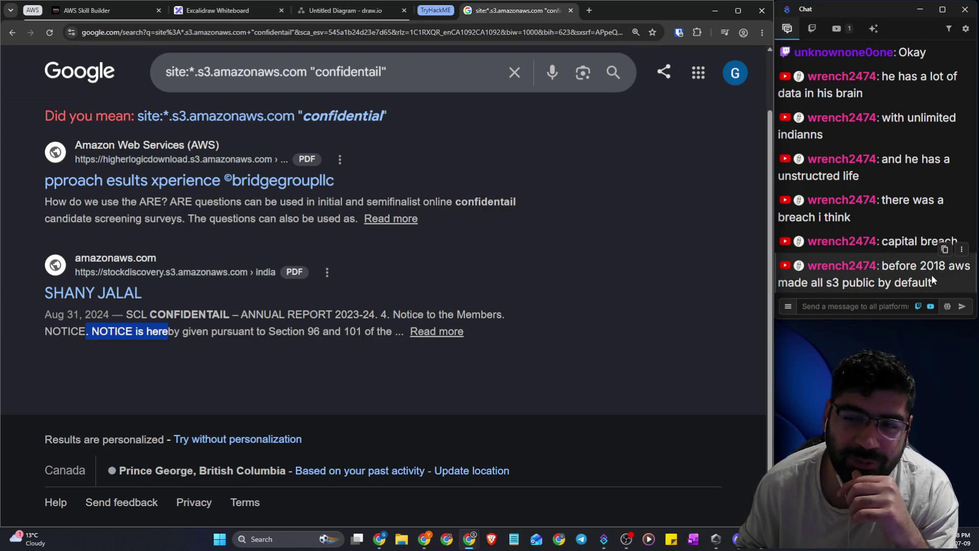
pyautogui.click(571, 11)
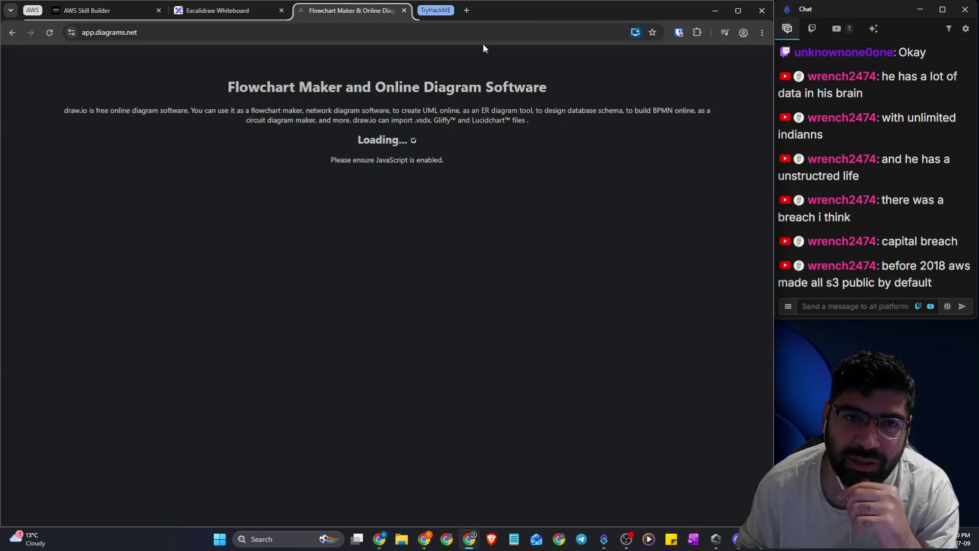
# Open the Amazon S3 console by searching s3 in the AWS console
pyautogui.click(219, 13)
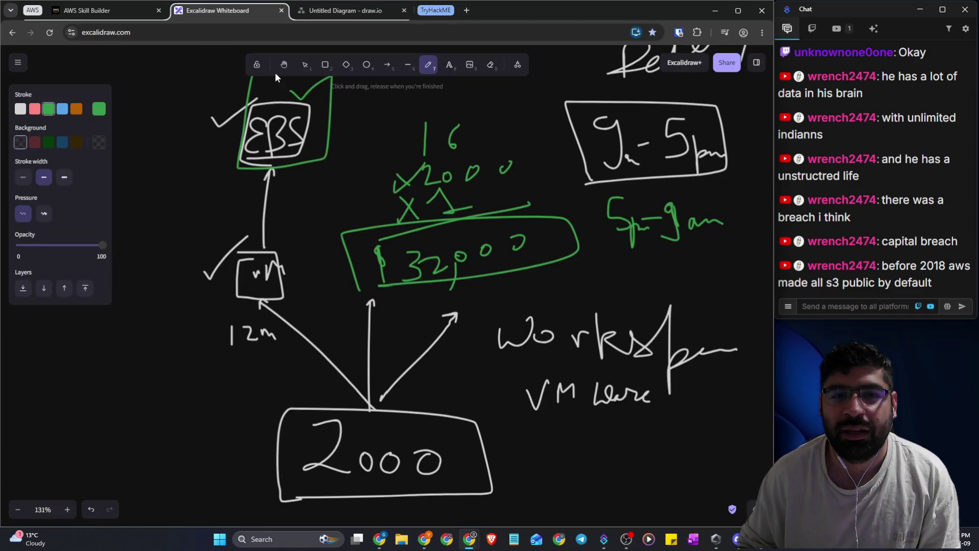
pyautogui.click(119, 12)
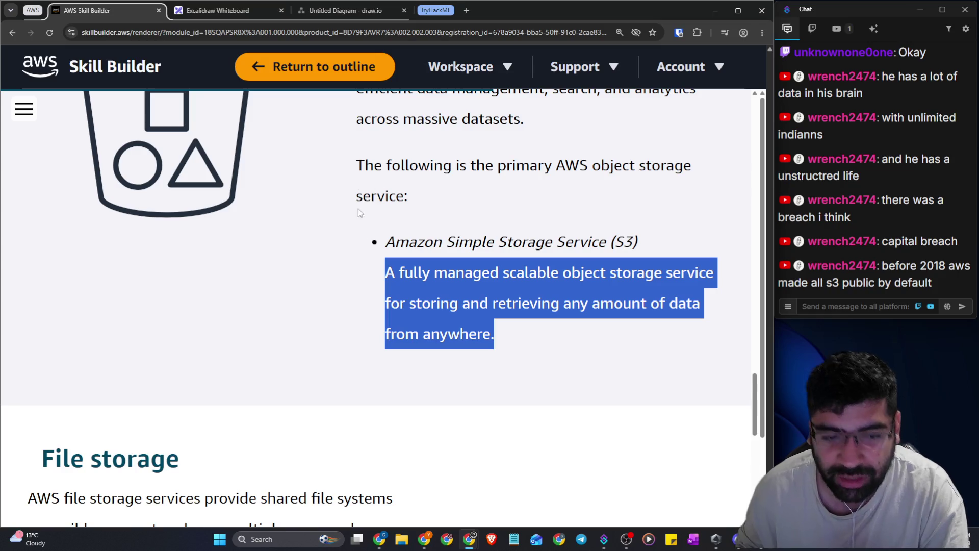
pyautogui.hotkey('alt', 'Tab')
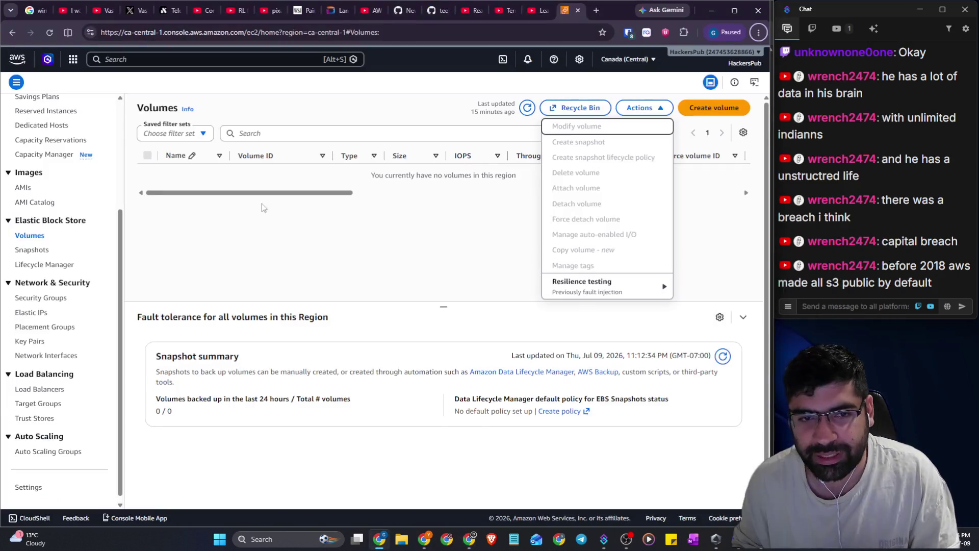
pyautogui.click(219, 66)
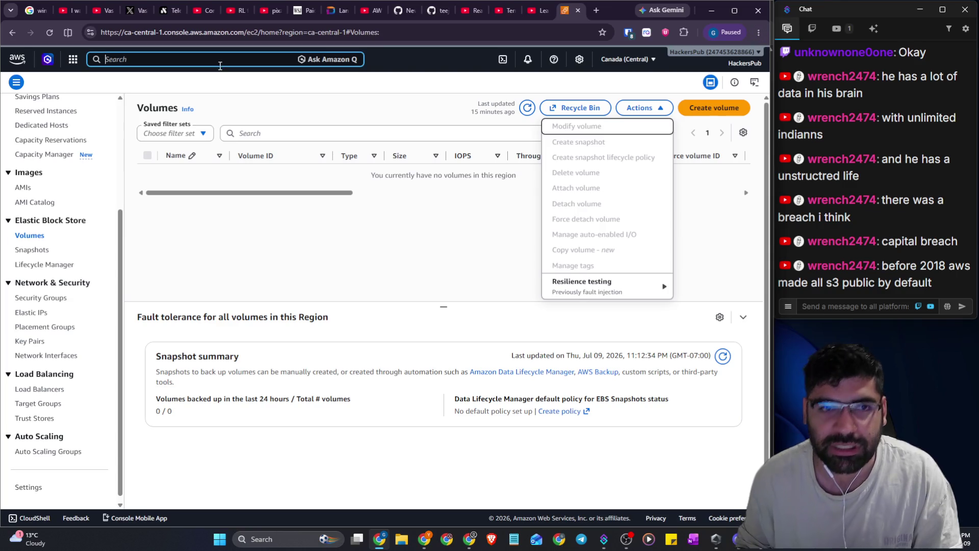
pyautogui.write('s3')
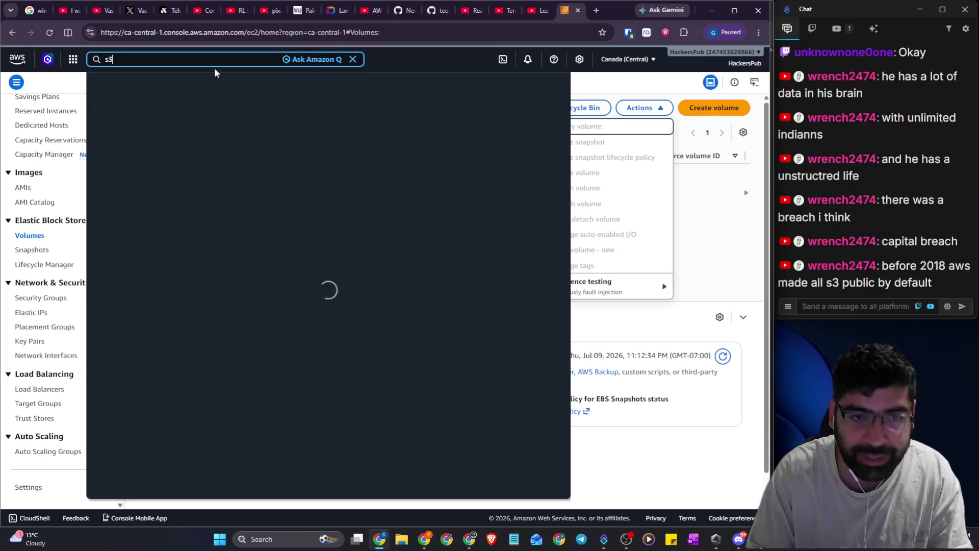
pyautogui.click(250, 114)
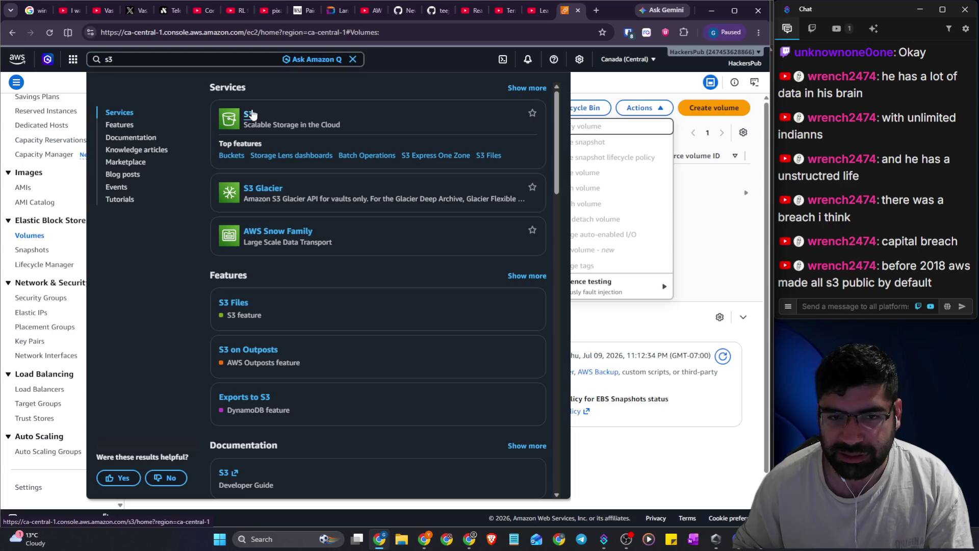
# Open Console Home from the AWS logo link in a new tab and switch to it
pyautogui.click(597, 11)
pyautogui.write('aws')
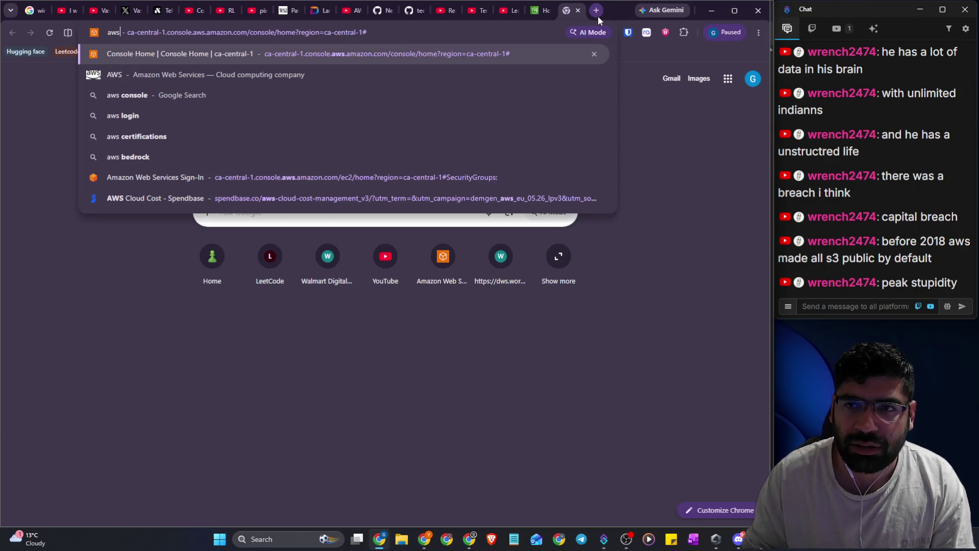
pyautogui.hotkey('ctrl', 'w')
pyautogui.rightClick(21, 61)
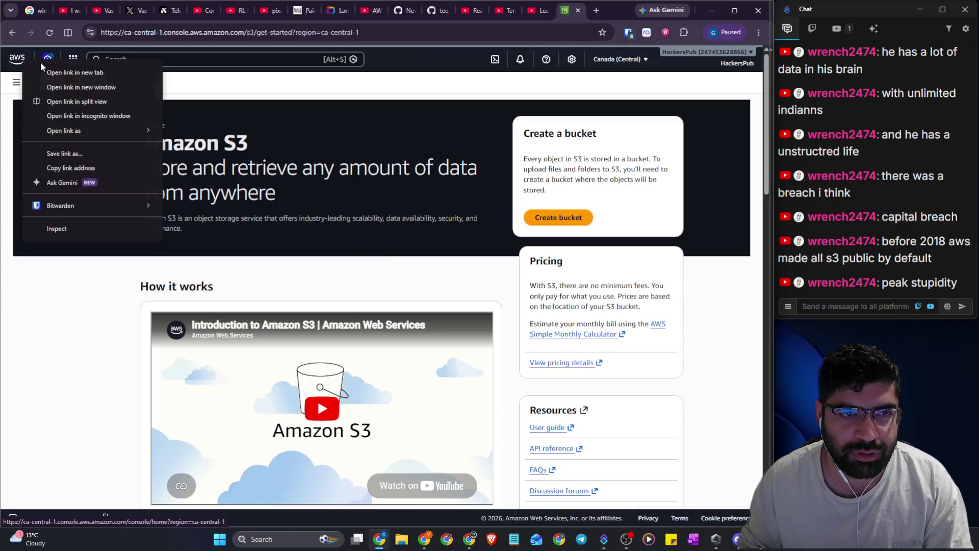
pyautogui.click(74, 72)
pyautogui.hotkey('ctrl', 'Tab')
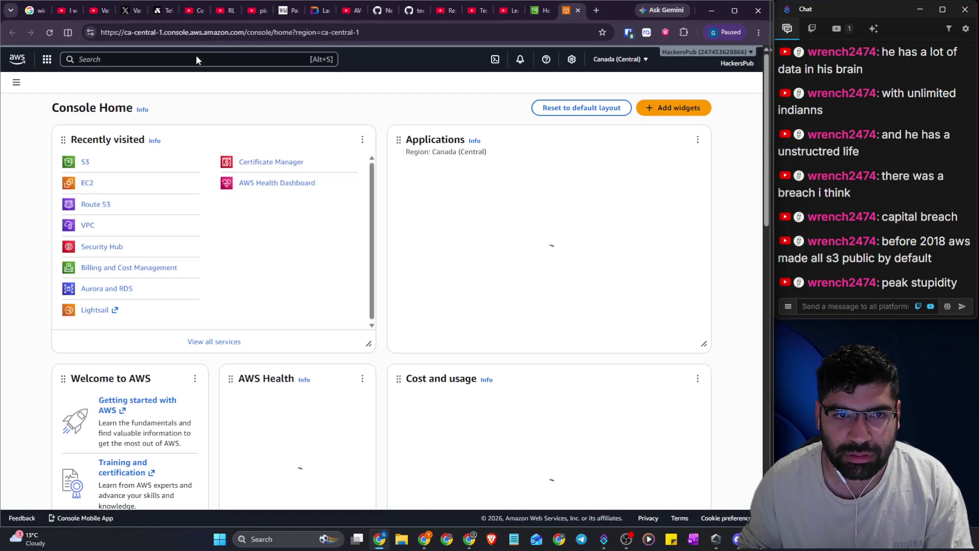
# Find the S3 service via console search, review its benefits and features, then open a blank tab
pyautogui.click(196, 59)
pyautogui.write('s3')
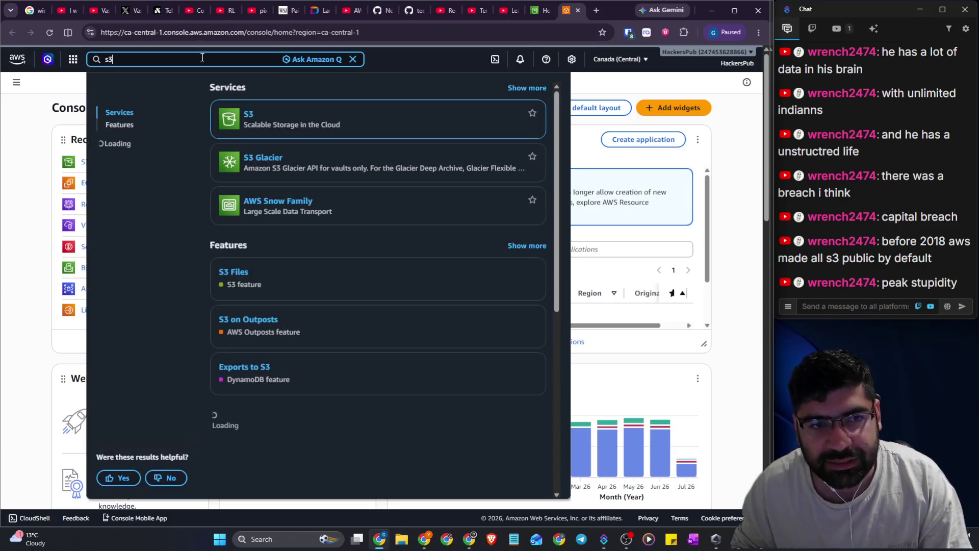
pyautogui.moveTo(270, 163)
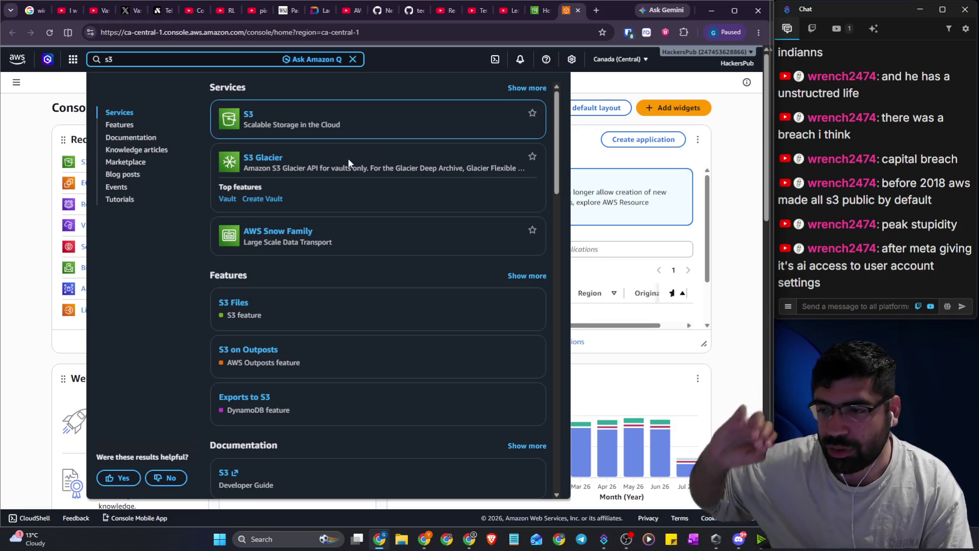
pyautogui.click(426, 102)
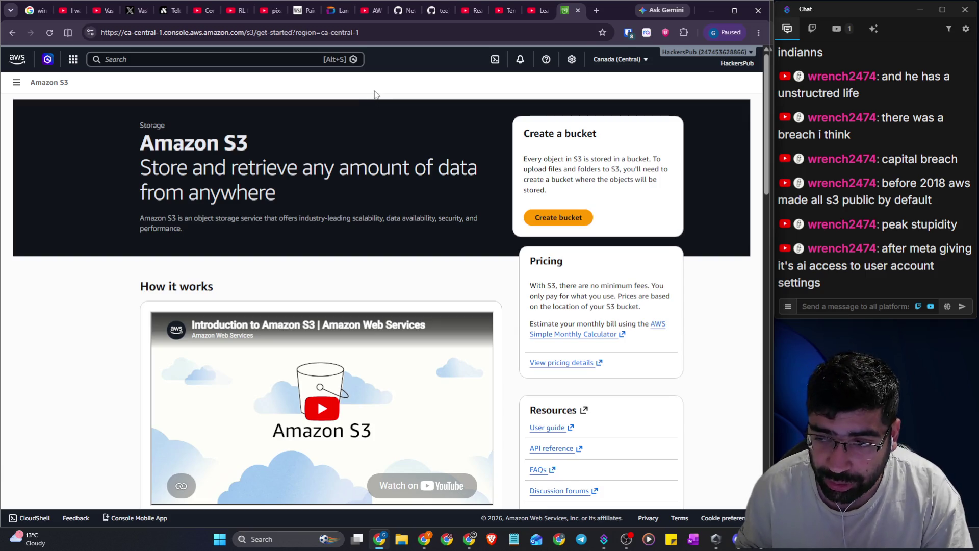
pyautogui.scroll(-5, 452, 220)
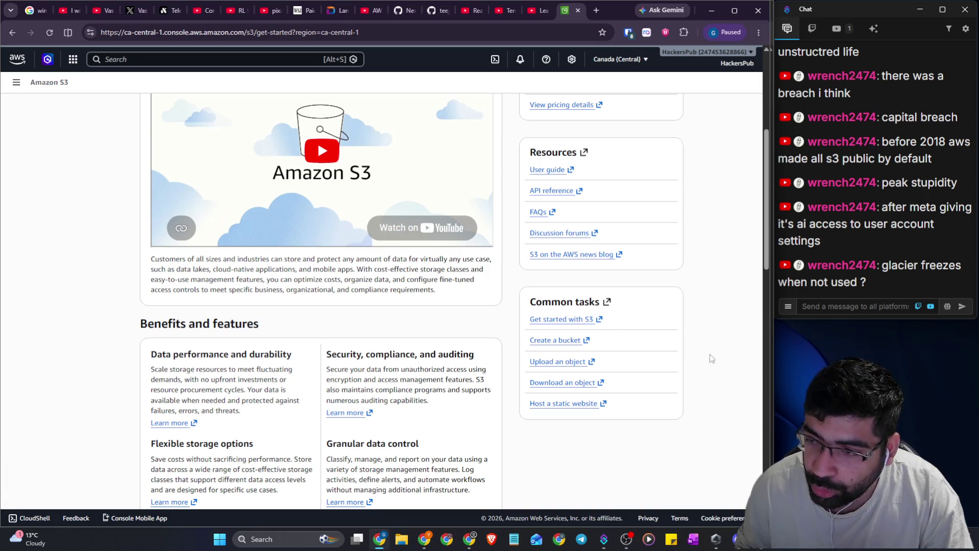
pyautogui.scroll(1, 376, 170)
pyautogui.scroll(1, 376, 170)
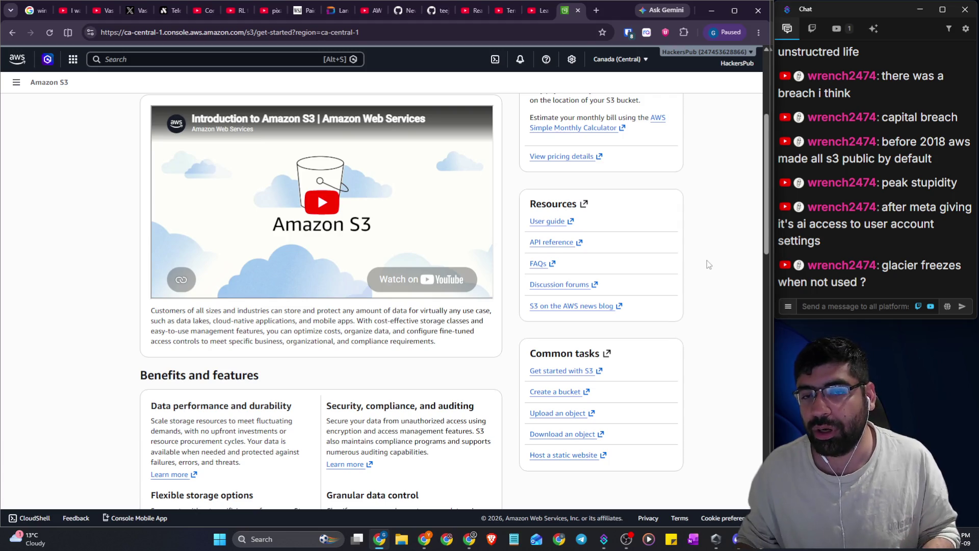
pyautogui.click(597, 11)
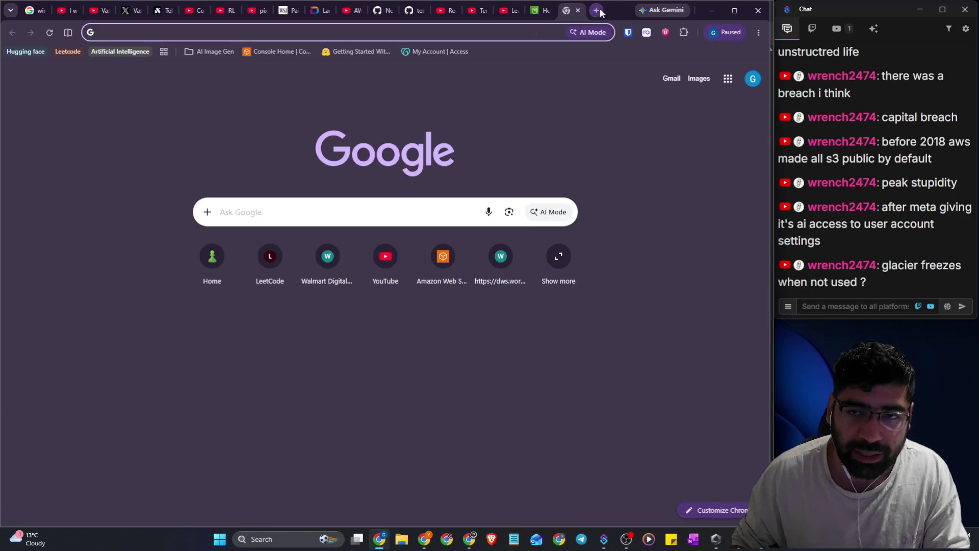
# Return to Excalidraw, move to empty canvas, undo a stray green dot and begin writing 'Documents'
pyautogui.click(577, 10)
pyautogui.hotkey('alt', 'Tab')
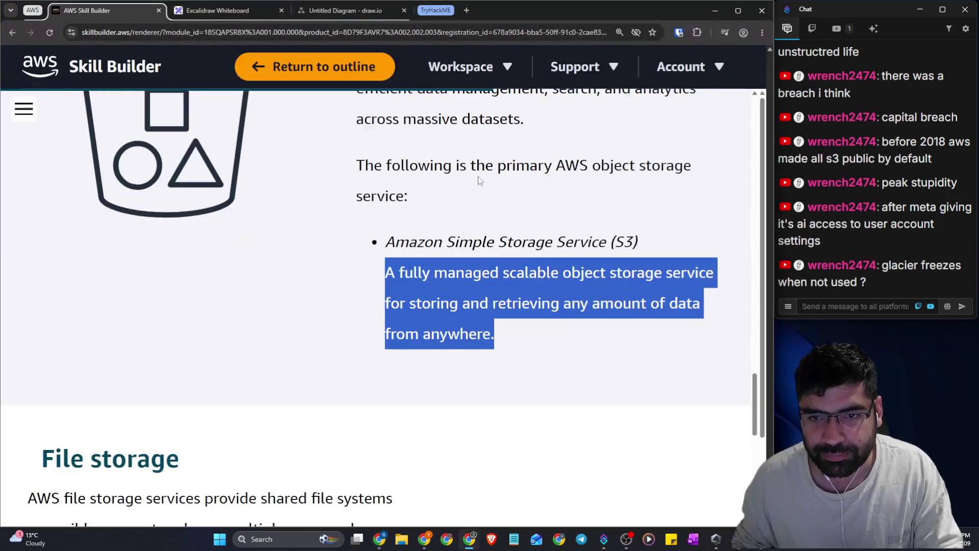
pyautogui.click(224, 10)
pyautogui.scroll(-6, 305, 125)
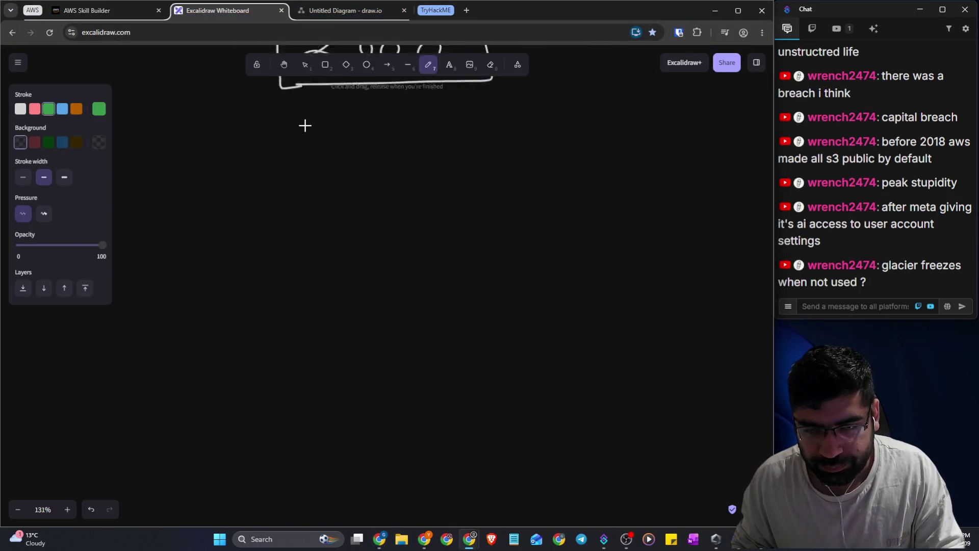
pyautogui.scroll(-2, 305, 125)
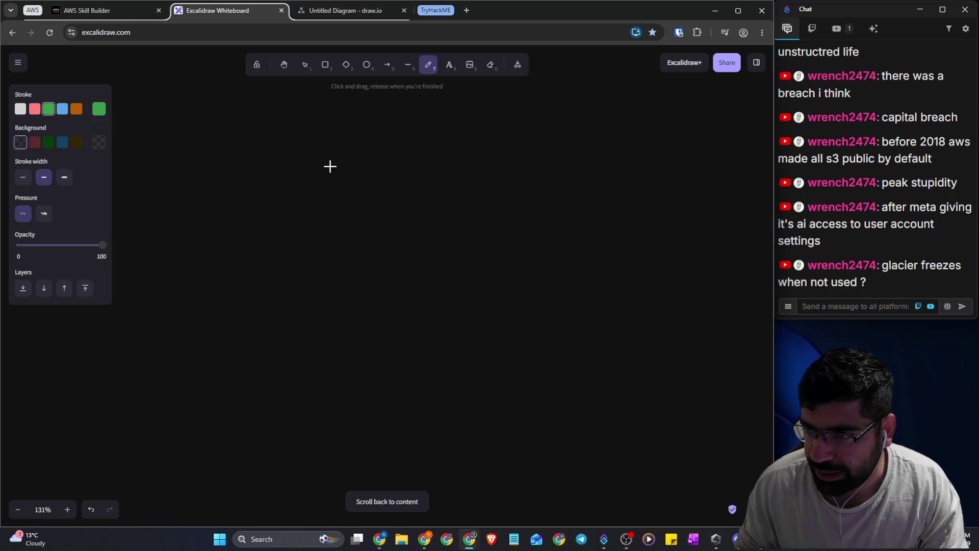
pyautogui.moveTo(816, 223); pyautogui.dragTo(822, 241)
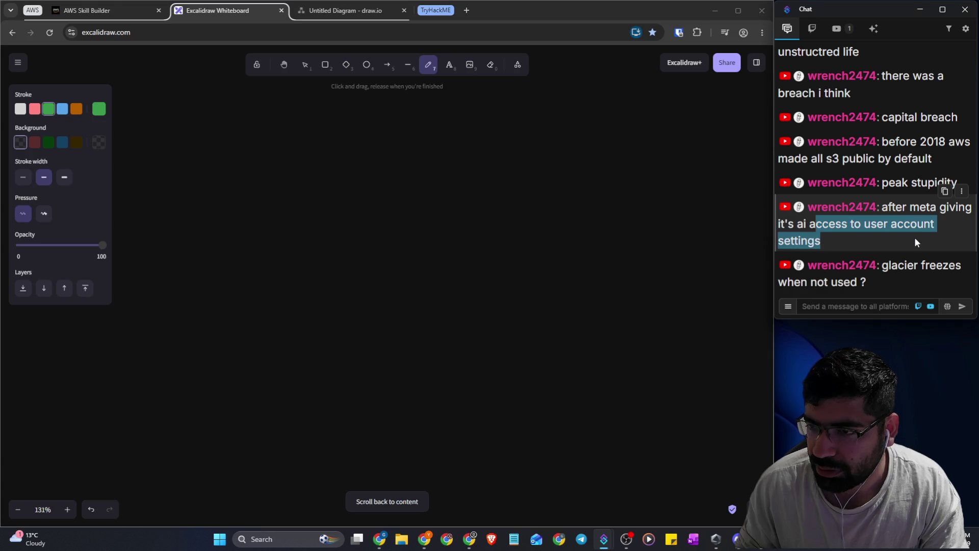
pyautogui.click(530, 210)
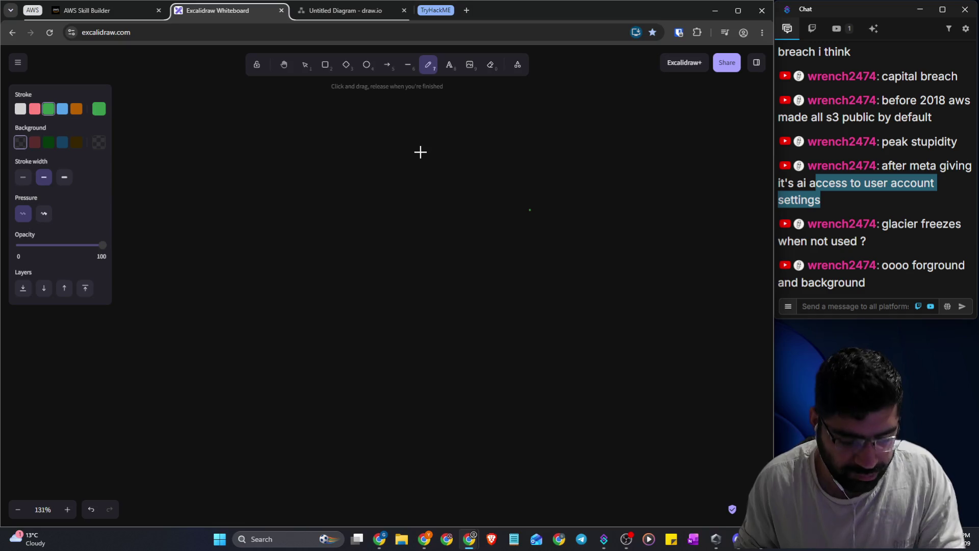
pyautogui.hotkey('ctrl', 'z')
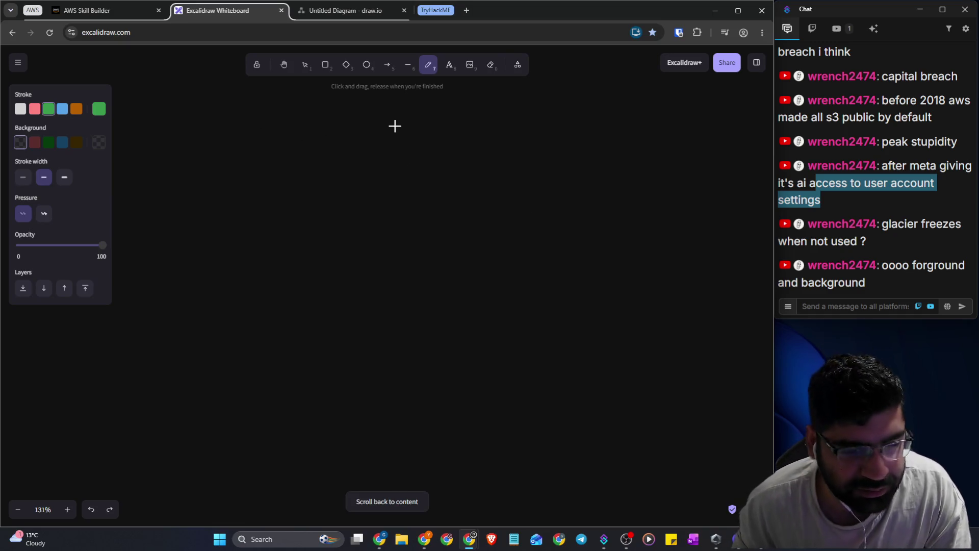
pyautogui.moveTo(374, 129)
pyautogui.mouseDown()
pyautogui.moveTo(368, 170)
pyautogui.moveTo(349, 179)
pyautogui.mouseUp()
# Finish the 'Documents' heading and draw a trunk with three branch arrows
pyautogui.moveTo(406, 158)
pyautogui.mouseDown()
pyautogui.moveTo(415, 171)
pyautogui.moveTo(406, 159)
pyautogui.moveTo(444, 172)
pyautogui.moveTo(505, 155)
pyautogui.moveTo(542, 122)
pyautogui.moveTo(539, 162)
pyautogui.mouseUp()
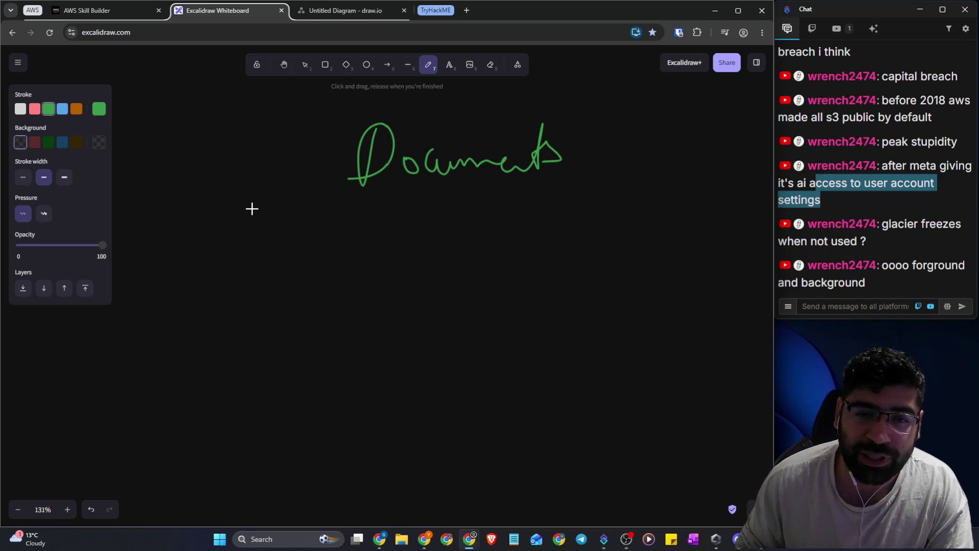
pyautogui.moveTo(263, 193)
pyautogui.mouseDown()
pyautogui.moveTo(405, 247)
pyautogui.moveTo(403, 264)
pyautogui.mouseUp()
pyautogui.moveTo(264, 232)
pyautogui.mouseDown()
pyautogui.moveTo(271, 308)
pyautogui.moveTo(313, 356)
pyautogui.moveTo(378, 354)
pyautogui.moveTo(367, 366)
pyautogui.mouseUp()
pyautogui.moveTo(270, 355)
pyautogui.mouseDown()
pyautogui.moveTo(271, 473)
pyautogui.moveTo(376, 474)
pyautogui.mouseUp()
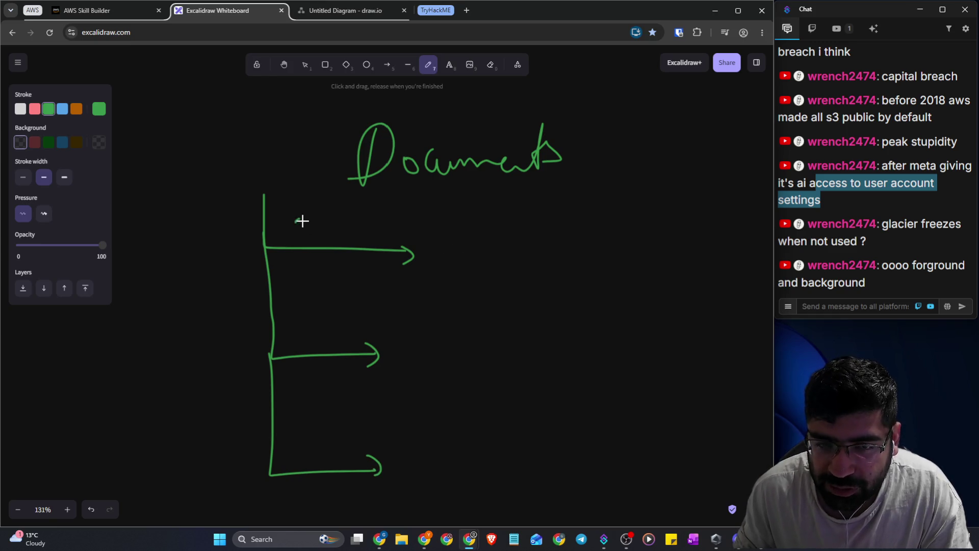
# Label the top branch '2010' and write 'School' beside it
pyautogui.moveTo(295, 220)
pyautogui.mouseDown()
pyautogui.moveTo(302, 249)
pyautogui.moveTo(328, 227)
pyautogui.mouseUp()
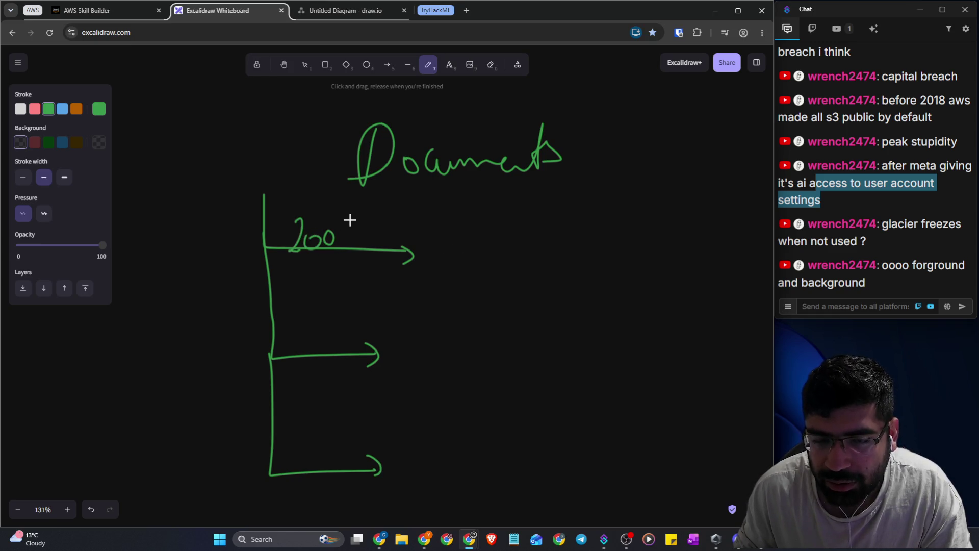
pyautogui.hotkey('ctrl', 'z')
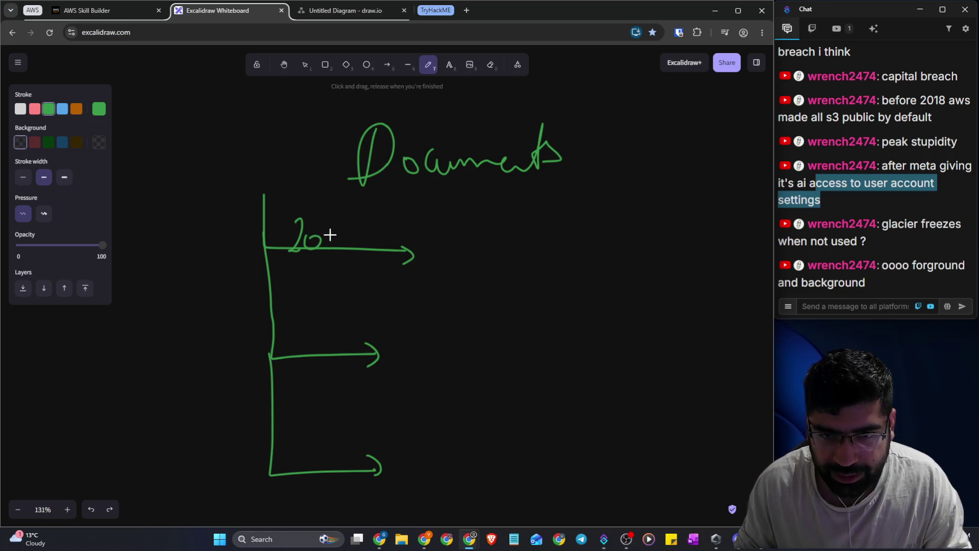
pyautogui.moveTo(331, 219)
pyautogui.mouseDown()
pyautogui.moveTo(332, 243)
pyautogui.moveTo(342, 221)
pyautogui.mouseUp()
pyautogui.moveTo(472, 223); pyautogui.dragTo(458, 254)
pyautogui.moveTo(492, 236); pyautogui.dragTo(493, 256)
pyautogui.moveTo(497, 217); pyautogui.dragTo(512, 255)
pyautogui.moveTo(526, 232)
pyautogui.mouseDown()
pyautogui.moveTo(522, 242)
pyautogui.moveTo(545, 233)
pyautogui.mouseUp()
pyautogui.moveTo(551, 232)
pyautogui.mouseDown()
pyautogui.moveTo(551, 249)
pyautogui.moveTo(576, 244)
pyautogui.mouseUp()
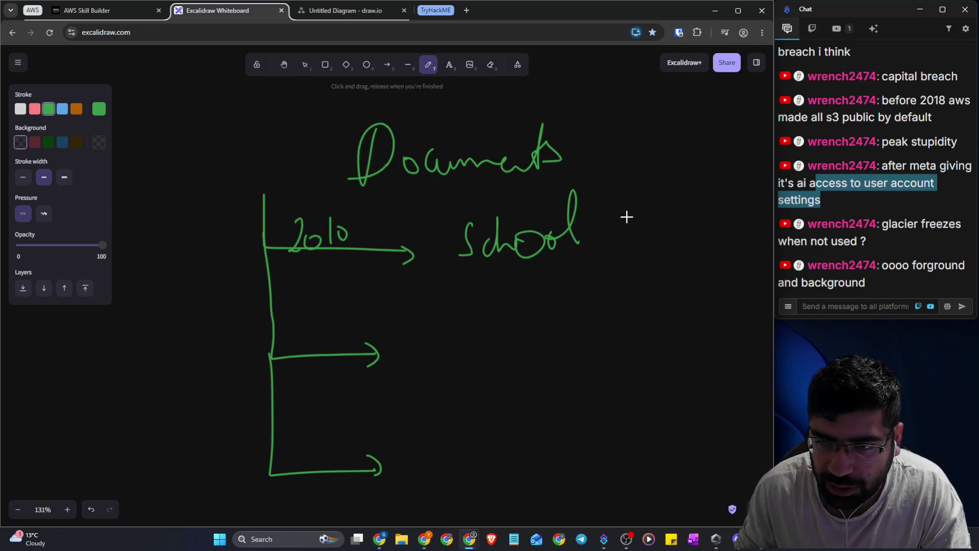
# Add '6th Report' and an underlined 'frequently' followed by a line
pyautogui.moveTo(629, 194); pyautogui.dragTo(618, 216)
pyautogui.moveTo(648, 158)
pyautogui.mouseDown()
pyautogui.moveTo(645, 187)
pyautogui.moveTo(692, 183)
pyautogui.mouseUp()
pyautogui.moveTo(654, 210)
pyautogui.mouseDown()
pyautogui.moveTo(651, 234)
pyautogui.moveTo(704, 206)
pyautogui.moveTo(712, 241)
pyautogui.moveTo(747, 221)
pyautogui.mouseUp()
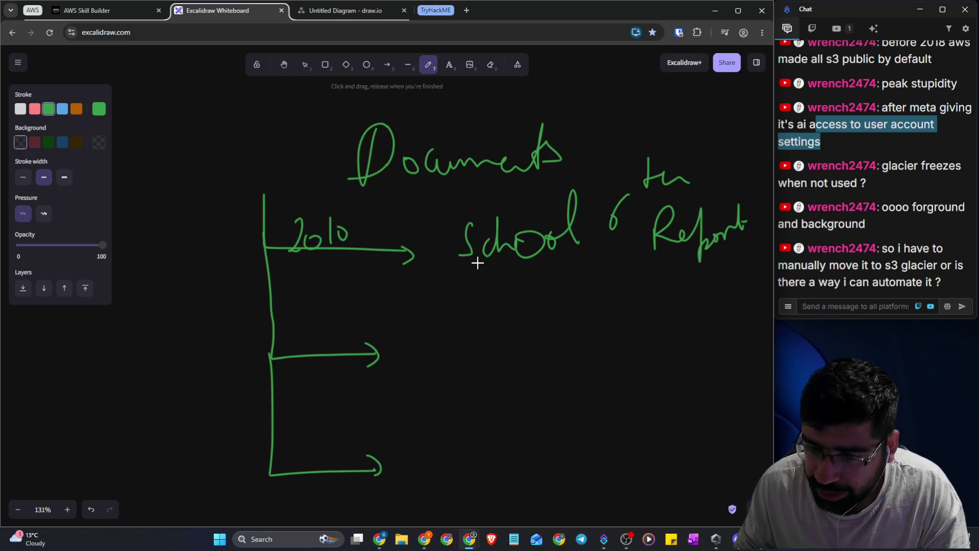
pyautogui.moveTo(479, 263)
pyautogui.mouseDown()
pyautogui.moveTo(457, 321)
pyautogui.moveTo(481, 295)
pyautogui.moveTo(520, 304)
pyautogui.moveTo(551, 291)
pyautogui.moveTo(571, 262)
pyautogui.moveTo(581, 313)
pyautogui.mouseUp()
pyautogui.moveTo(457, 308); pyautogui.dragTo(570, 305)
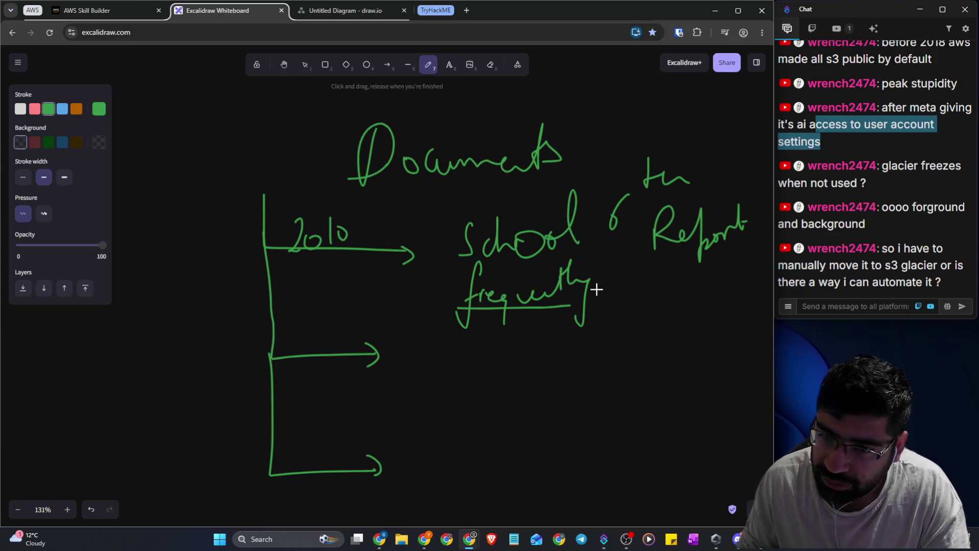
pyautogui.moveTo(603, 282)
pyautogui.mouseDown()
pyautogui.moveTo(656, 277)
pyautogui.moveTo(643, 290)
pyautogui.mouseUp()
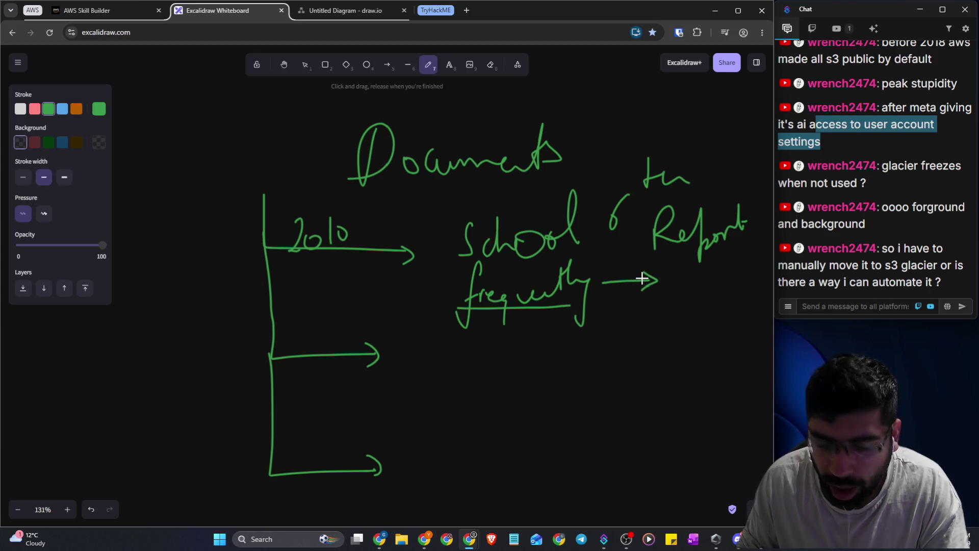
pyautogui.hotkey('ctrl', 'z')
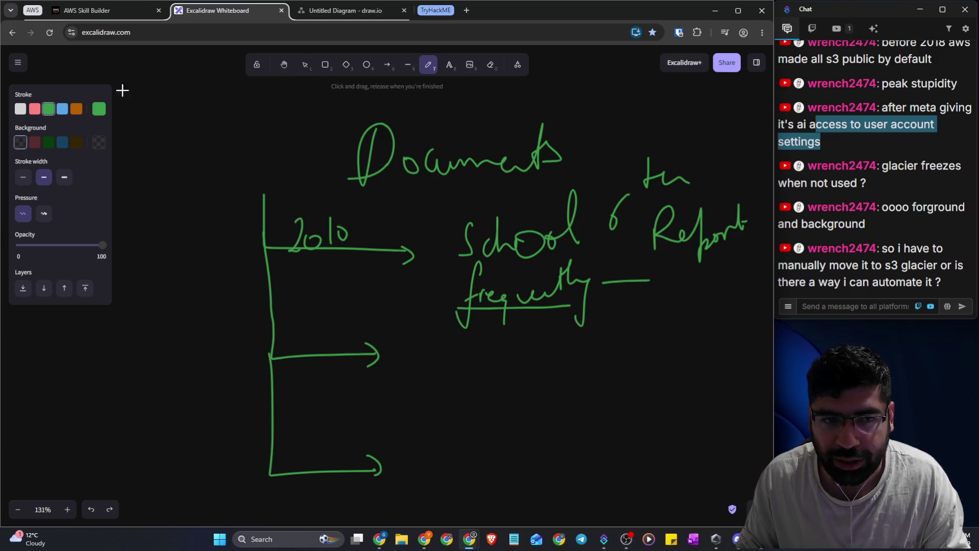
# Write 'Hot Storage' in white, then label the middle branch '2028' and '6th Report' in green
pyautogui.click(21, 109)
pyautogui.moveTo(655, 295)
pyautogui.mouseDown()
pyautogui.moveTo(655, 266)
pyautogui.moveTo(672, 283)
pyautogui.moveTo(684, 277)
pyautogui.moveTo(693, 297)
pyautogui.moveTo(706, 260)
pyautogui.moveTo(735, 280)
pyautogui.moveTo(748, 266)
pyautogui.moveTo(761, 289)
pyautogui.mouseUp()
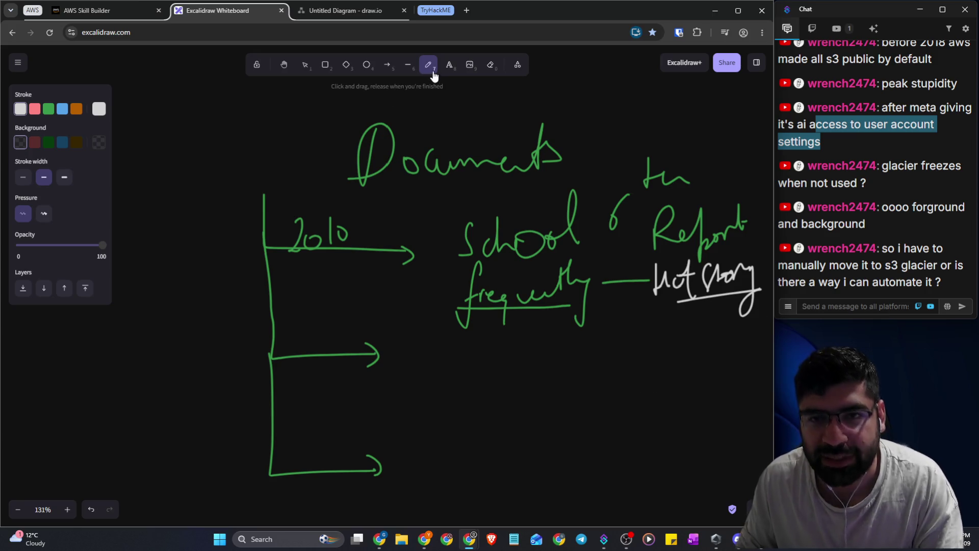
pyautogui.click(48, 108)
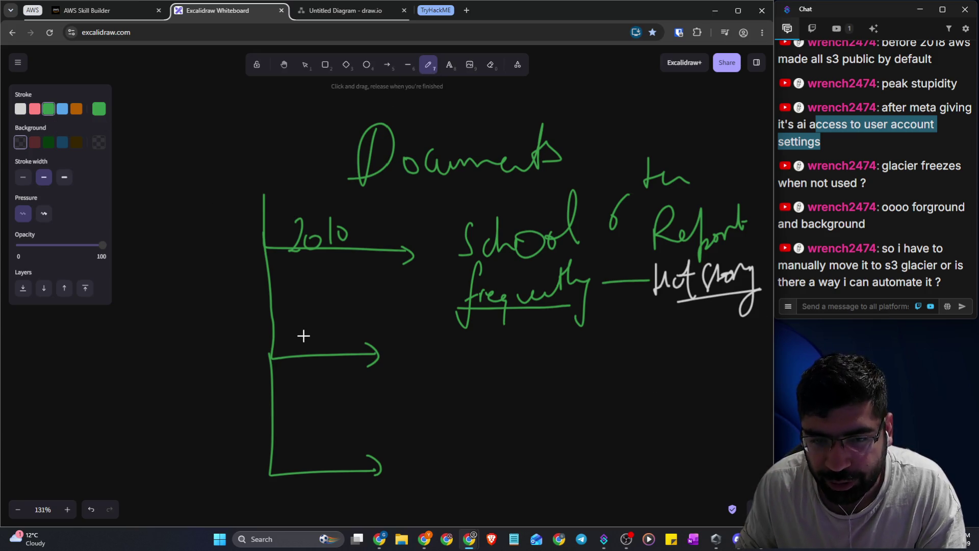
pyautogui.moveTo(291, 327)
pyautogui.mouseDown()
pyautogui.moveTo(311, 343)
pyautogui.moveTo(329, 331)
pyautogui.moveTo(365, 341)
pyautogui.mouseUp()
pyautogui.moveTo(478, 266); pyautogui.dragTo(677, 253)
pyautogui.moveTo(422, 339)
pyautogui.mouseDown()
pyautogui.moveTo(416, 358)
pyautogui.moveTo(436, 338)
pyautogui.moveTo(498, 350)
pyautogui.moveTo(564, 341)
pyautogui.mouseUp()
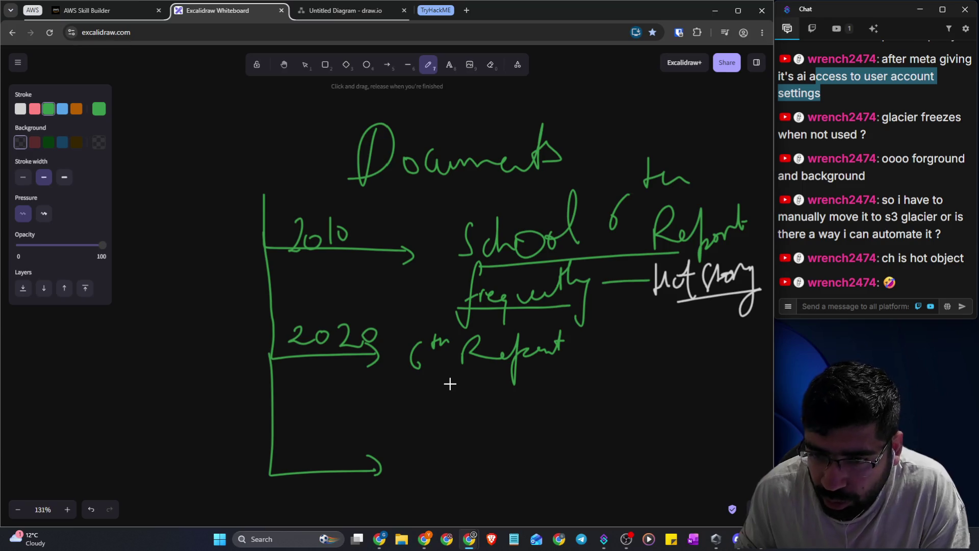
# Add 'Very Rare' with an arrow to white 'Cold Storage', plus a long white line left from frequently
pyautogui.moveTo(439, 383)
pyautogui.mouseDown()
pyautogui.moveTo(500, 400)
pyautogui.moveTo(514, 420)
pyautogui.mouseUp()
pyautogui.moveTo(540, 378)
pyautogui.mouseDown()
pyautogui.moveTo(534, 412)
pyautogui.moveTo(581, 393)
pyautogui.moveTo(588, 406)
pyautogui.mouseUp()
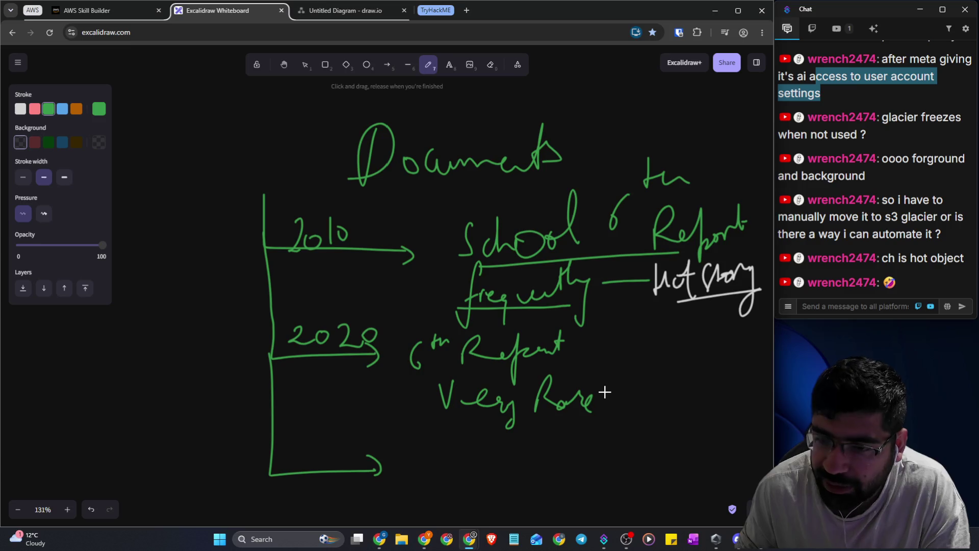
pyautogui.moveTo(605, 391)
pyautogui.mouseDown()
pyautogui.moveTo(645, 387)
pyautogui.moveTo(632, 394)
pyautogui.mouseUp()
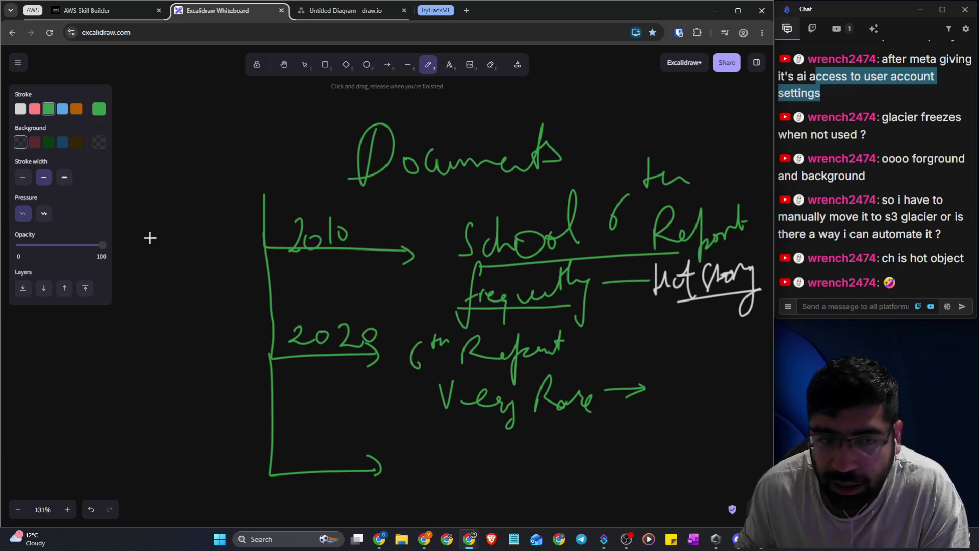
pyautogui.click(20, 109)
pyautogui.moveTo(683, 369)
pyautogui.mouseDown()
pyautogui.moveTo(660, 396)
pyautogui.moveTo(706, 394)
pyautogui.moveTo(727, 376)
pyautogui.moveTo(733, 407)
pyautogui.mouseUp()
pyautogui.moveTo(672, 421)
pyautogui.mouseDown()
pyautogui.moveTo(665, 461)
pyautogui.moveTo(704, 423)
pyautogui.moveTo(721, 461)
pyautogui.moveTo(741, 436)
pyautogui.mouseUp()
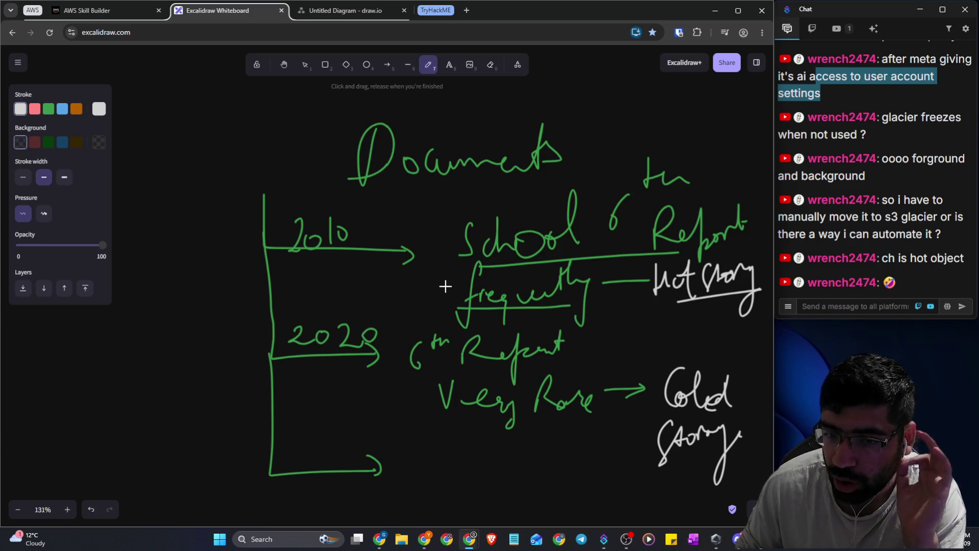
pyautogui.moveTo(463, 289); pyautogui.dragTo(156, 293)
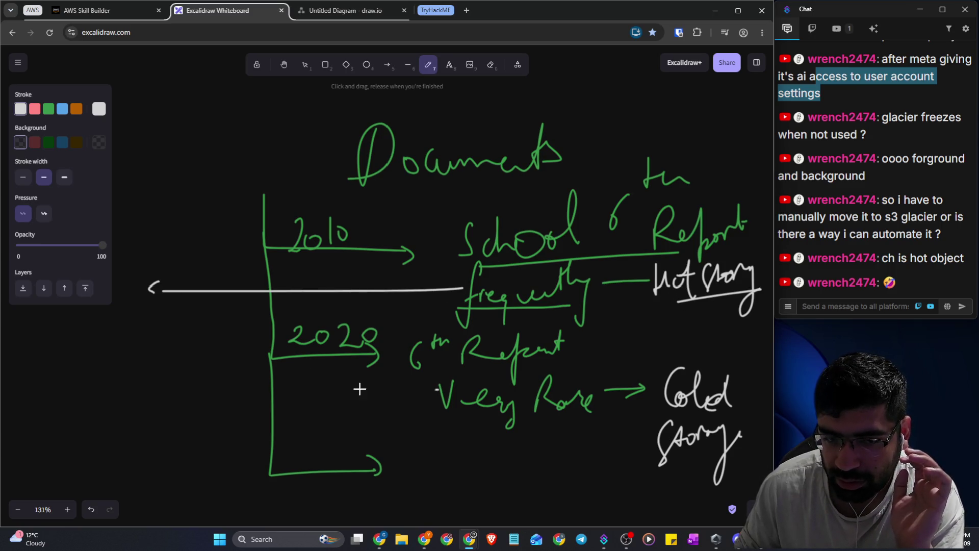
# Draw white arrows from the two branches and handwrite the cost labels '$1/Day' and '0.1/Day'
pyautogui.moveTo(438, 389)
pyautogui.mouseDown()
pyautogui.moveTo(182, 389)
pyautogui.moveTo(197, 398)
pyautogui.mouseUp()
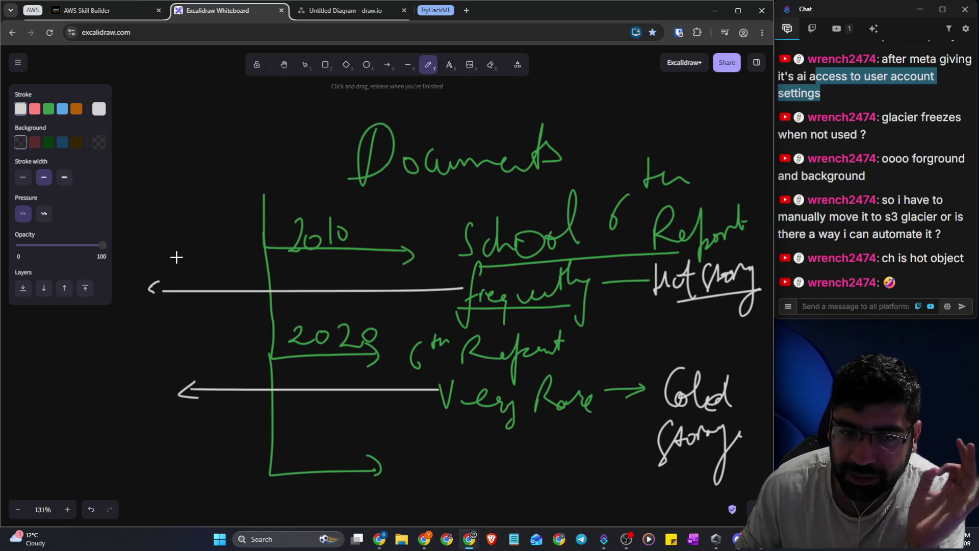
pyautogui.moveTo(174, 235)
pyautogui.mouseDown()
pyautogui.moveTo(160, 238)
pyautogui.moveTo(156, 262)
pyautogui.moveTo(166, 274)
pyautogui.moveTo(187, 260)
pyautogui.mouseUp()
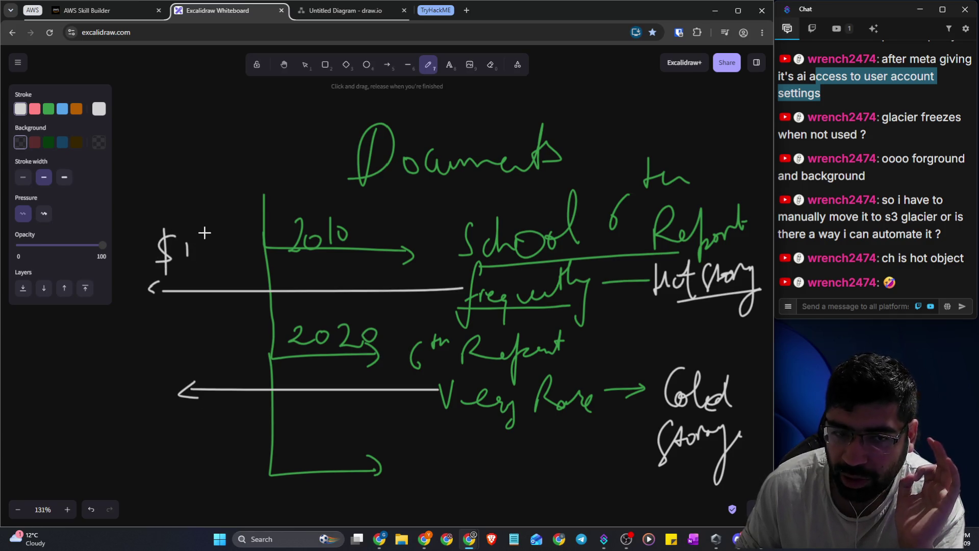
pyautogui.moveTo(208, 228)
pyautogui.mouseDown()
pyautogui.moveTo(203, 263)
pyautogui.moveTo(218, 245)
pyautogui.moveTo(217, 268)
pyautogui.moveTo(236, 257)
pyautogui.moveTo(259, 264)
pyautogui.moveTo(244, 306)
pyautogui.mouseUp()
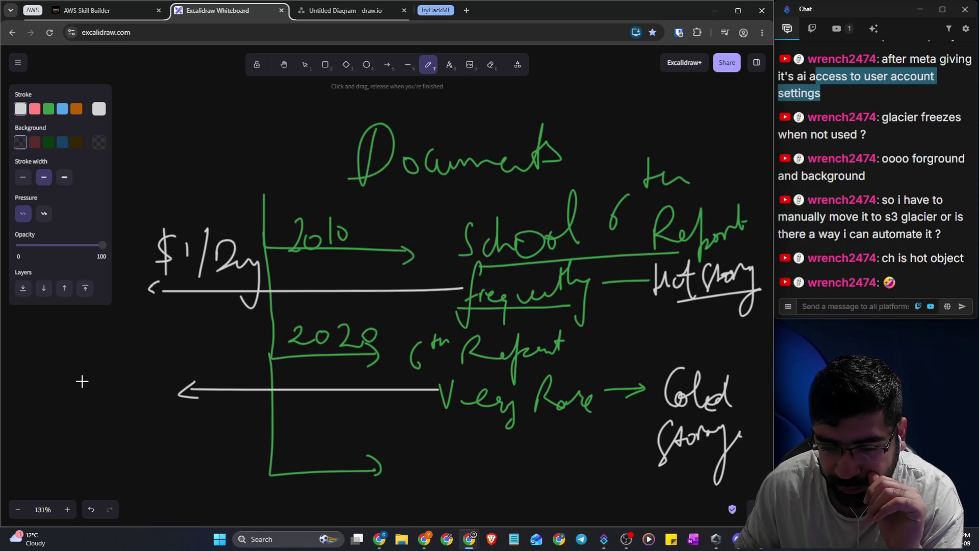
pyautogui.moveTo(81, 378)
pyautogui.mouseDown()
pyautogui.moveTo(116, 358)
pyautogui.moveTo(143, 376)
pyautogui.mouseUp()
pyautogui.click(118, 359)
pyautogui.moveTo(183, 320)
pyautogui.mouseDown()
pyautogui.moveTo(142, 399)
pyautogui.moveTo(217, 363)
pyautogui.moveTo(219, 424)
pyautogui.moveTo(208, 393)
pyautogui.mouseUp()
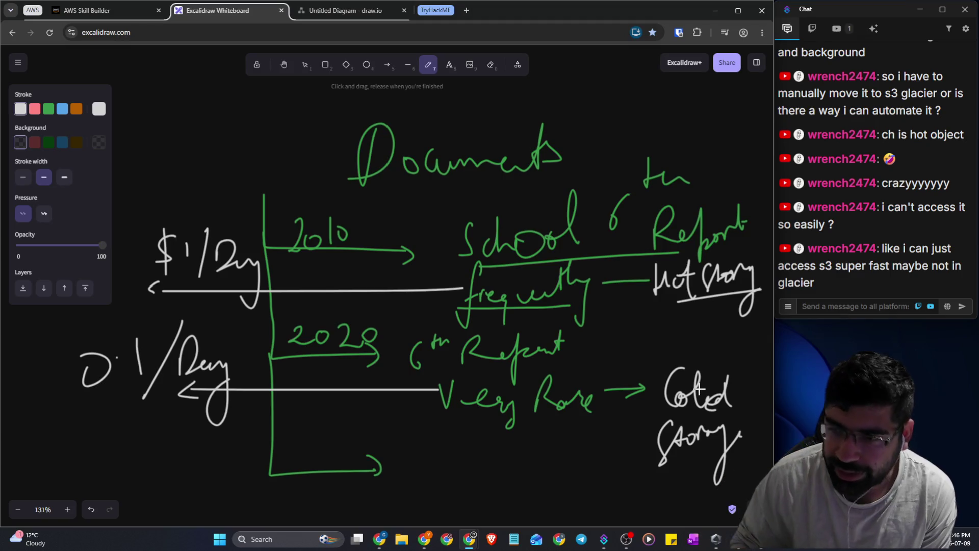
pyautogui.scroll(-4, 568, 247)
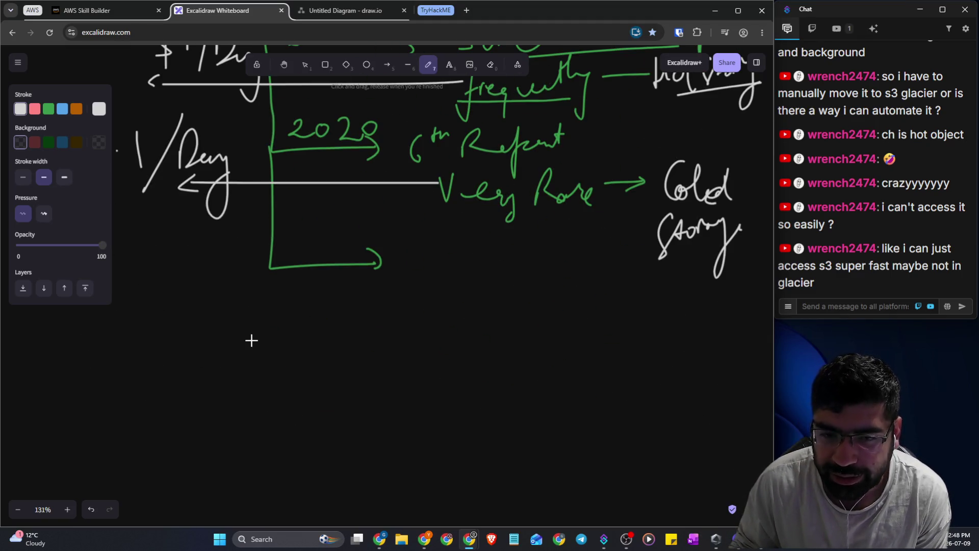
# Handwrite 'I/O Bandwidth' below the storage tree and draw a long underline beneath it
pyautogui.moveTo(239, 310)
pyautogui.mouseDown()
pyautogui.moveTo(318, 308)
pyautogui.moveTo(288, 353)
pyautogui.moveTo(323, 350)
pyautogui.mouseUp()
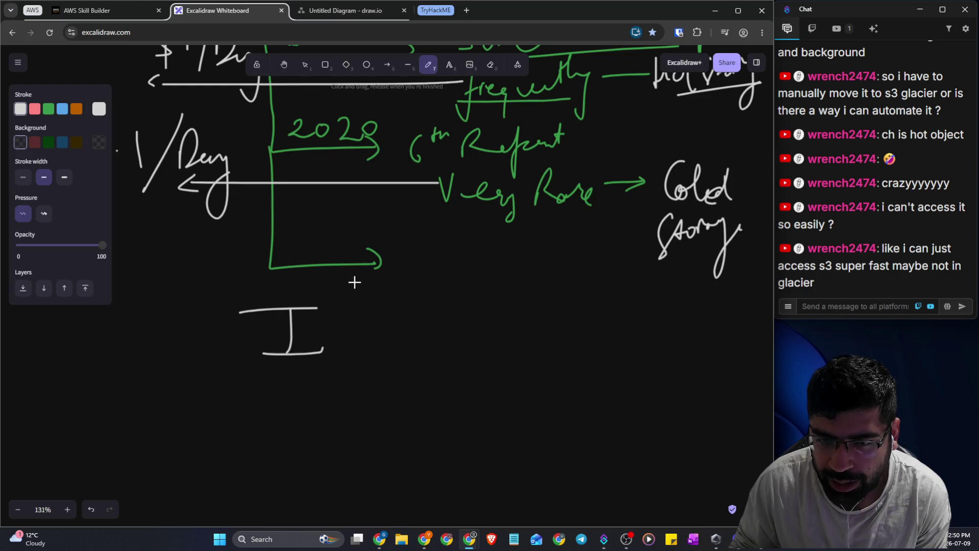
pyautogui.moveTo(356, 280); pyautogui.dragTo(308, 423)
pyautogui.moveTo(392, 326); pyautogui.dragTo(377, 325)
pyautogui.moveTo(462, 316)
pyautogui.mouseDown()
pyautogui.moveTo(475, 278)
pyautogui.moveTo(507, 345)
pyautogui.moveTo(531, 344)
pyautogui.moveTo(564, 376)
pyautogui.moveTo(703, 299)
pyautogui.moveTo(705, 360)
pyautogui.mouseUp()
pyautogui.moveTo(695, 337)
pyautogui.mouseDown()
pyautogui.moveTo(725, 319)
pyautogui.moveTo(764, 351)
pyautogui.mouseUp()
pyautogui.moveTo(235, 427); pyautogui.dragTo(802, 402)
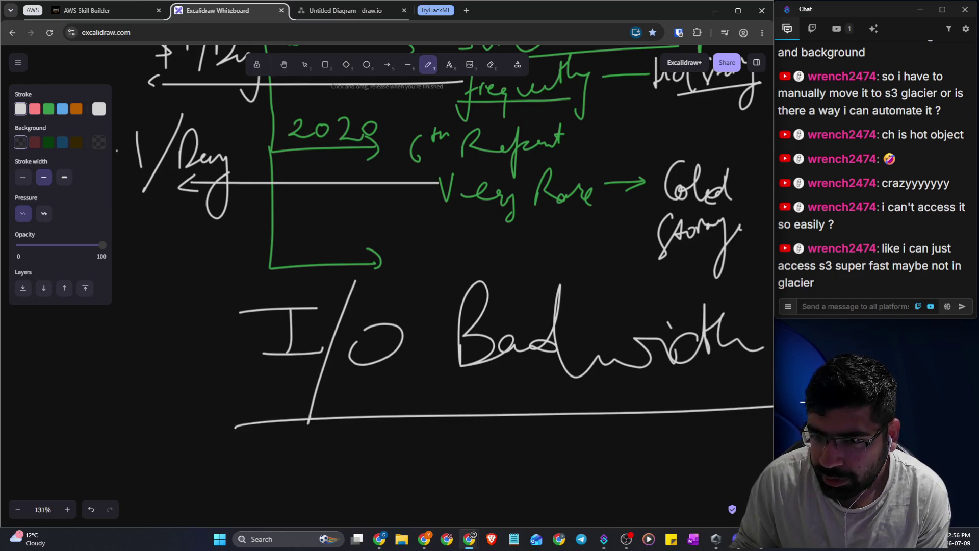
pyautogui.scroll(2, 560, 420)
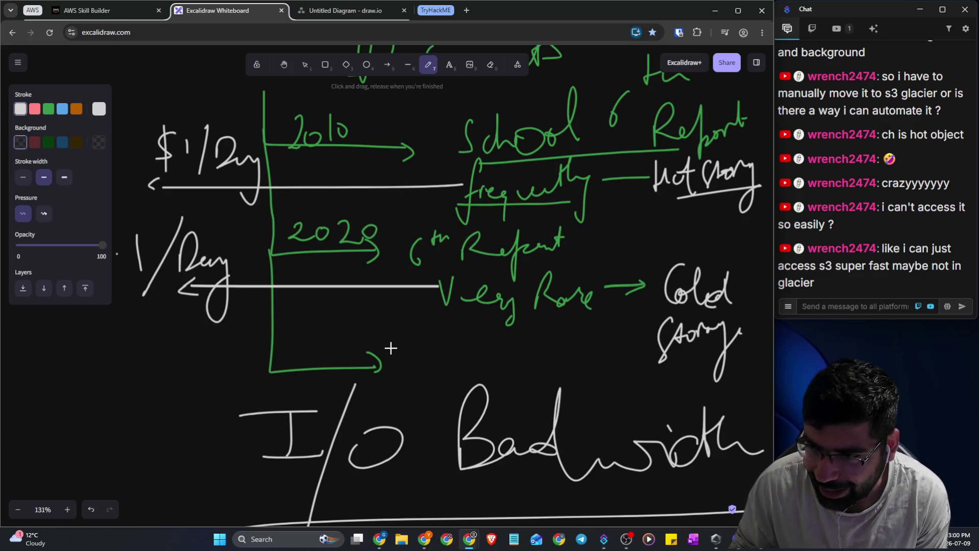
pyautogui.scroll(1, 556, 304)
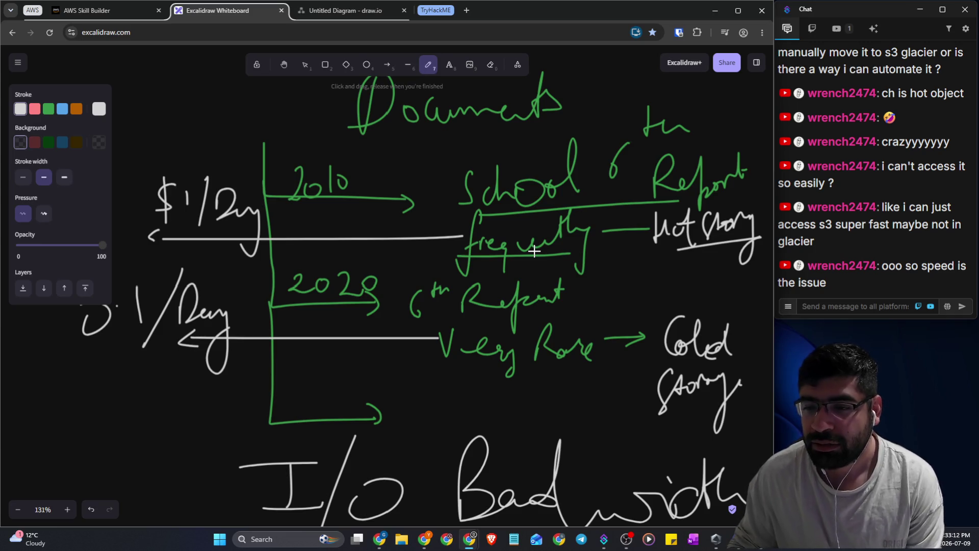
pyautogui.scroll(-2, 534, 251)
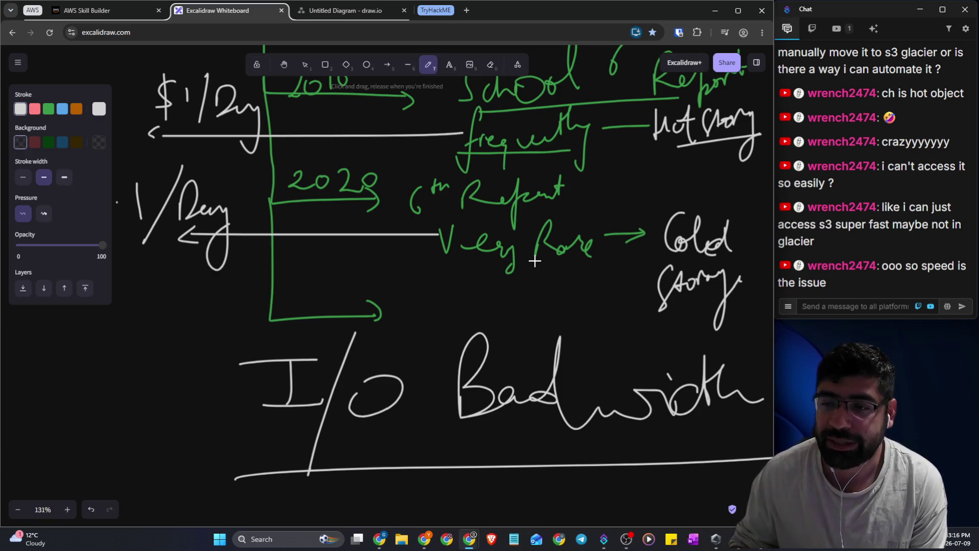
pyautogui.scroll(-3, 484, 245)
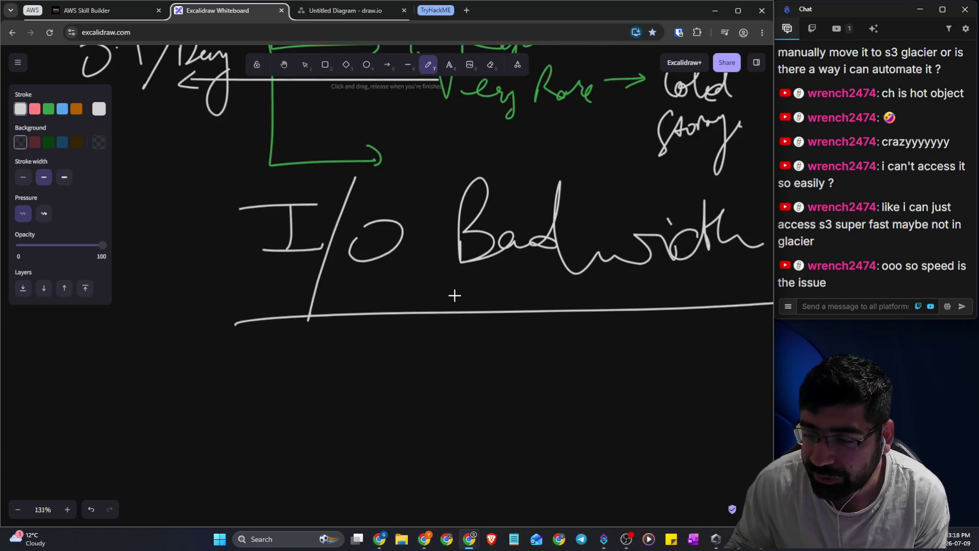
# Handwrite 'GB/Transfer' under the I/O Bandwidth heading
pyautogui.scroll(-2, 386, 361)
pyautogui.moveTo(394, 257); pyautogui.dragTo(376, 319)
pyautogui.moveTo(404, 283)
pyautogui.mouseDown()
pyautogui.moveTo(427, 273)
pyautogui.moveTo(404, 282)
pyautogui.mouseUp()
pyautogui.moveTo(465, 226); pyautogui.dragTo(433, 324)
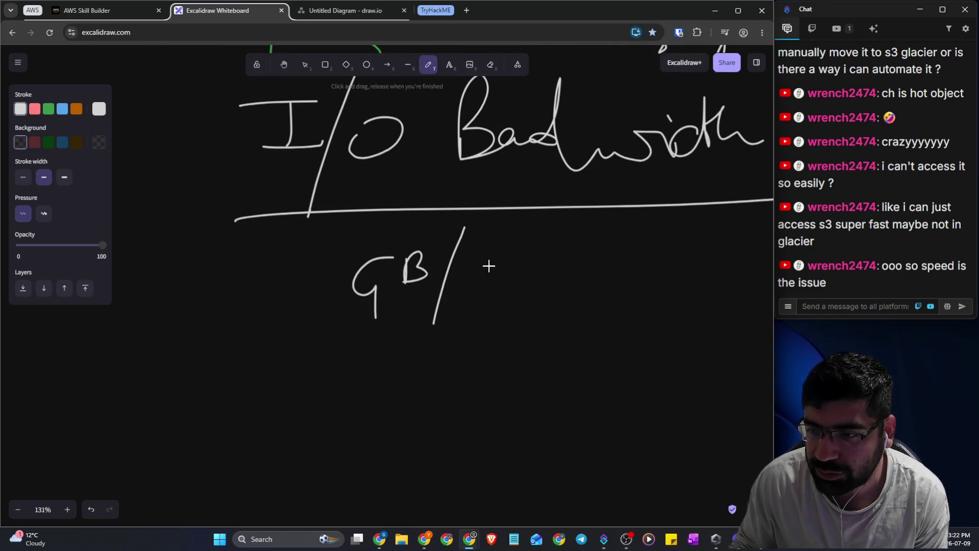
pyautogui.moveTo(490, 250)
pyautogui.mouseDown()
pyautogui.moveTo(490, 276)
pyautogui.moveTo(512, 264)
pyautogui.moveTo(533, 278)
pyautogui.moveTo(564, 271)
pyautogui.moveTo(577, 312)
pyautogui.moveTo(617, 266)
pyautogui.moveTo(620, 286)
pyautogui.mouseUp()
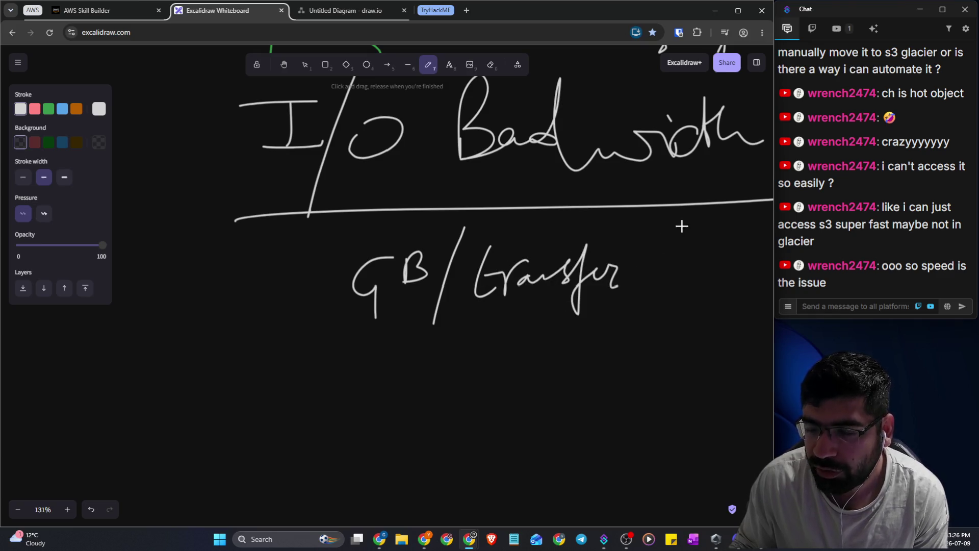
# Sketch an S3 box with an arrow pointing left to a boxed 'Device Dest' label
pyautogui.moveTo(689, 335)
pyautogui.mouseDown()
pyautogui.moveTo(641, 429)
pyautogui.moveTo(705, 344)
pyautogui.mouseUp()
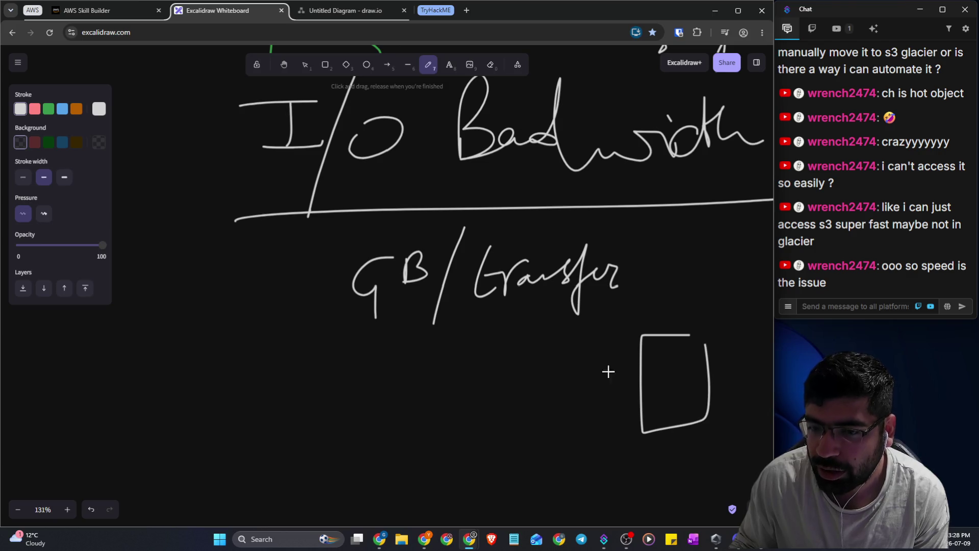
pyautogui.moveTo(640, 373)
pyautogui.mouseDown()
pyautogui.moveTo(399, 372)
pyautogui.moveTo(401, 382)
pyautogui.mouseUp()
pyautogui.moveTo(289, 352)
pyautogui.mouseDown()
pyautogui.moveTo(288, 374)
pyautogui.moveTo(308, 352)
pyautogui.moveTo(338, 368)
pyautogui.moveTo(370, 360)
pyautogui.mouseUp()
pyautogui.click(341, 343)
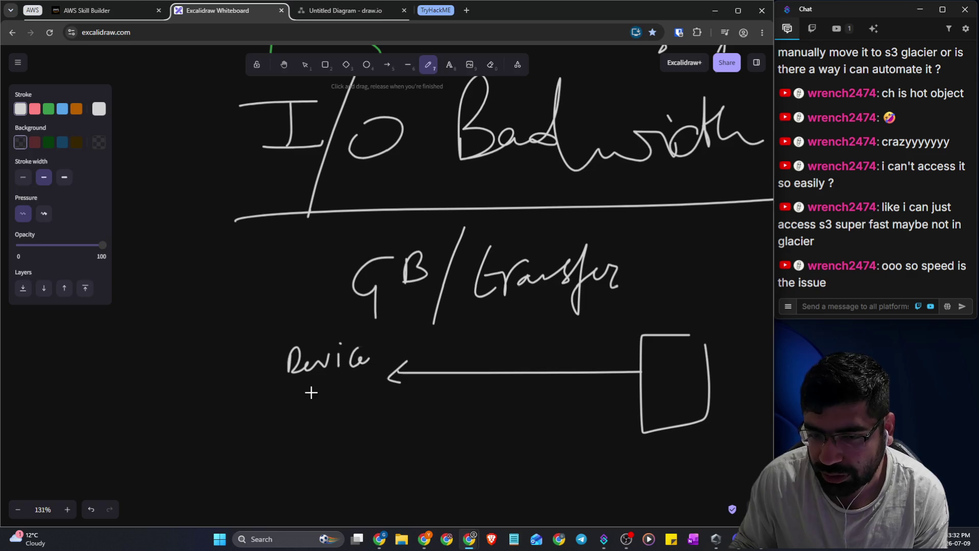
pyautogui.moveTo(303, 410)
pyautogui.mouseDown()
pyautogui.moveTo(334, 381)
pyautogui.moveTo(306, 409)
pyautogui.mouseUp()
pyautogui.moveTo(327, 402)
pyautogui.mouseDown()
pyautogui.moveTo(338, 383)
pyautogui.moveTo(352, 387)
pyautogui.mouseUp()
pyautogui.moveTo(359, 405)
pyautogui.mouseDown()
pyautogui.moveTo(366, 375)
pyautogui.moveTo(369, 385)
pyautogui.mouseUp()
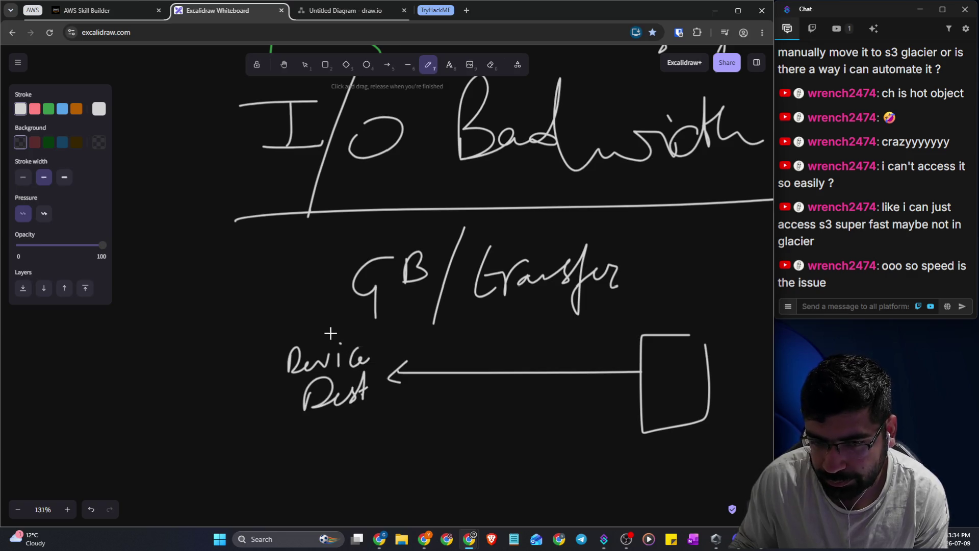
pyautogui.moveTo(318, 329); pyautogui.dragTo(382, 379)
pyautogui.moveTo(381, 416)
pyautogui.mouseDown()
pyautogui.moveTo(231, 343)
pyautogui.moveTo(326, 336)
pyautogui.mouseUp()
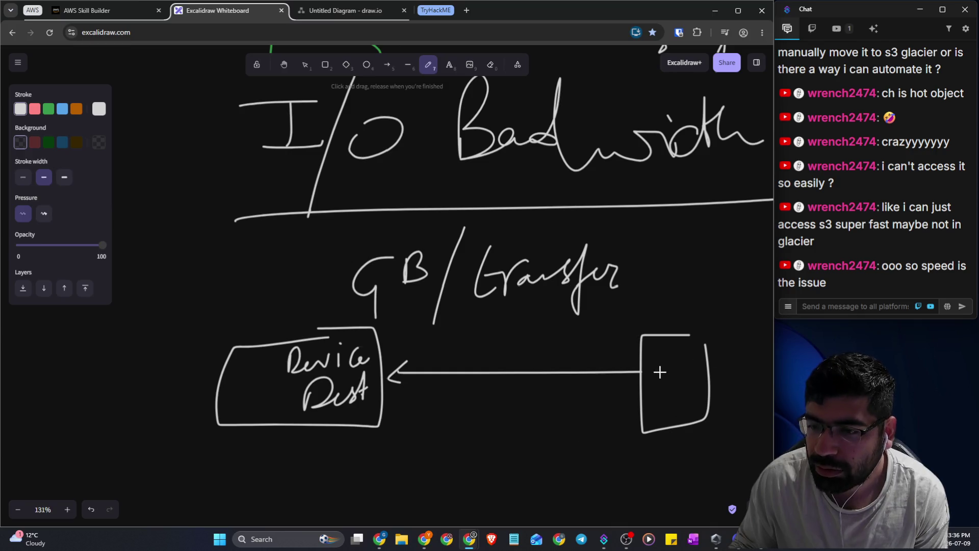
pyautogui.moveTo(661, 372)
pyautogui.mouseDown()
pyautogui.moveTo(646, 399)
pyautogui.moveTo(673, 389)
pyautogui.moveTo(663, 407)
pyautogui.mouseUp()
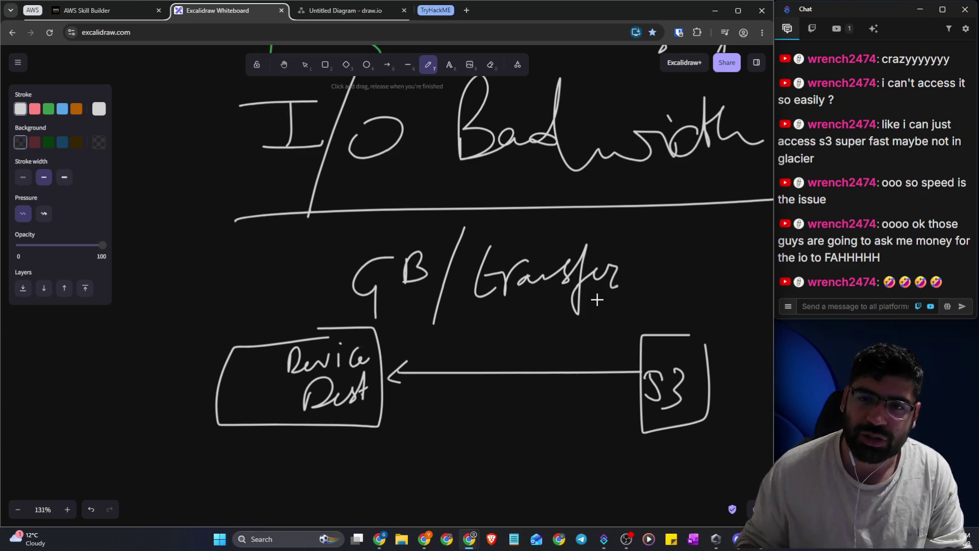
# Return to the Skill Builder lesson, then switch to the Amazon S3 console window
pyautogui.scroll(7, 598, 299)
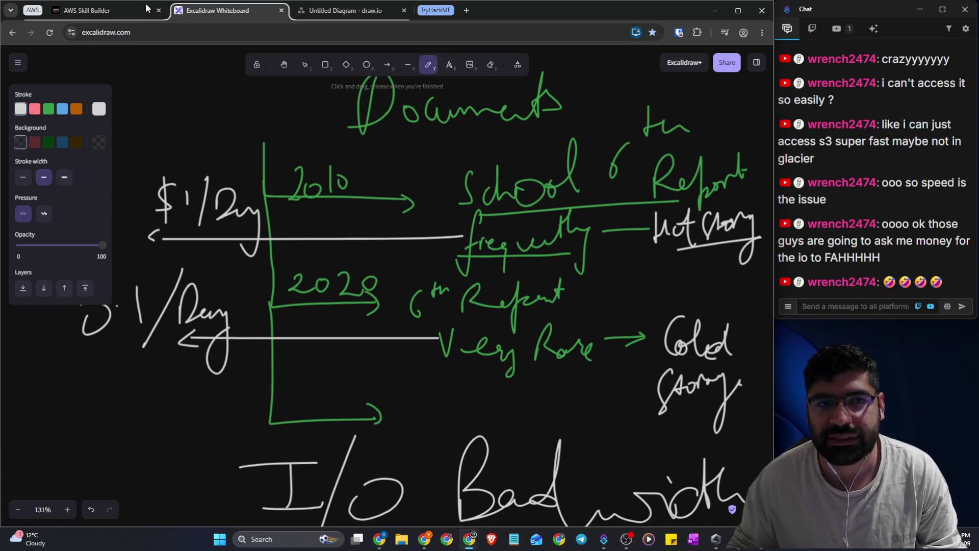
pyautogui.click(71, 11)
pyautogui.scroll(-1, 420, 207)
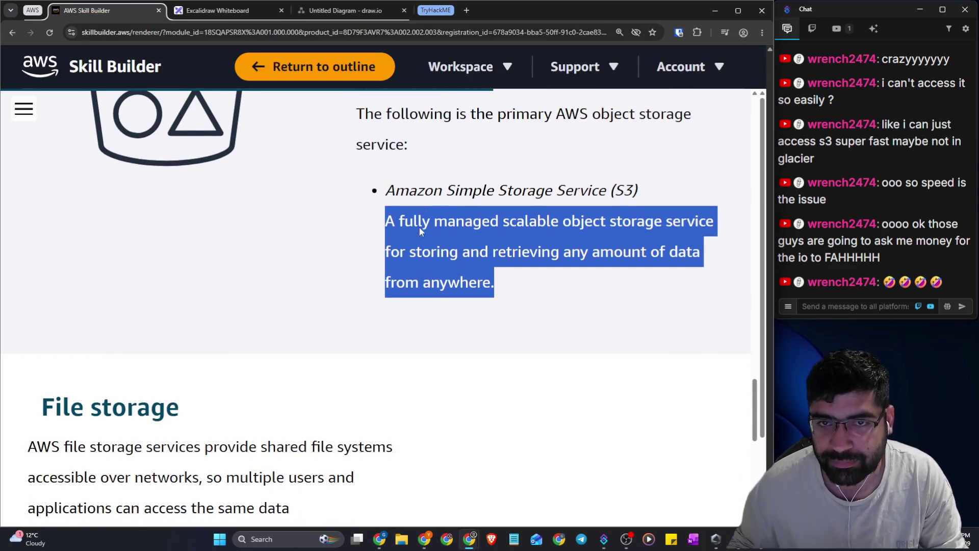
pyautogui.hotkey('alt', 'Tab')
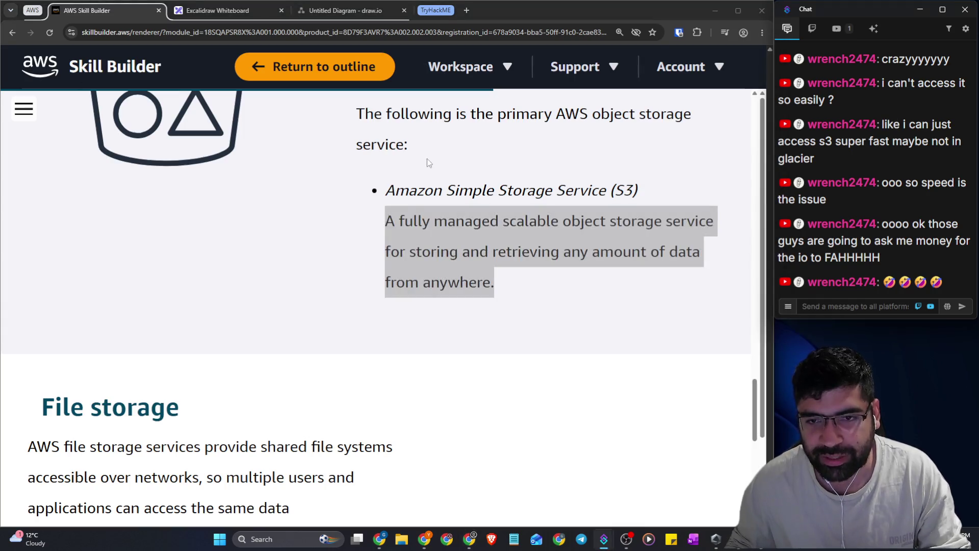
pyautogui.click(391, 153)
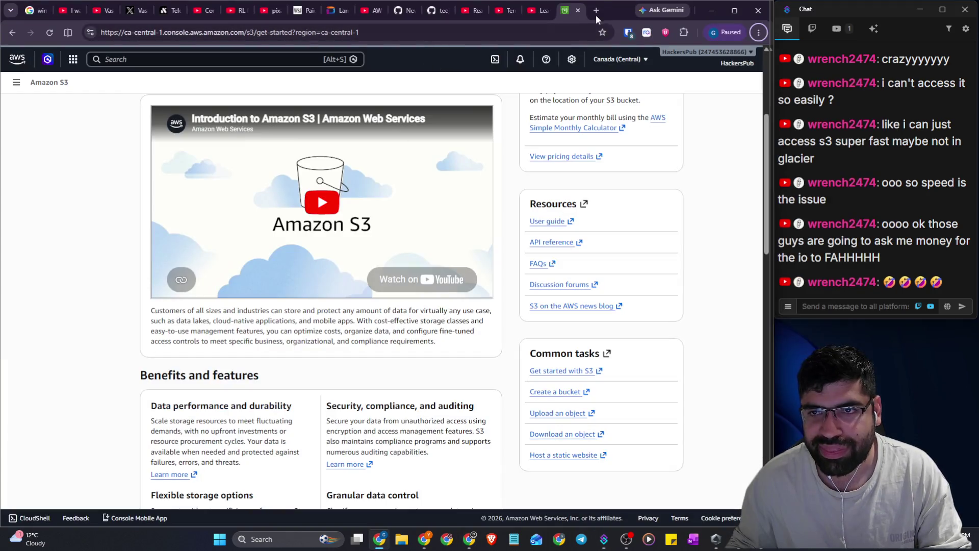
# Search Google in a new tab for 's3 vs s3 glacier network bandwidth cost'
pyautogui.click(595, 13)
pyautogui.write('s3 vs s3')
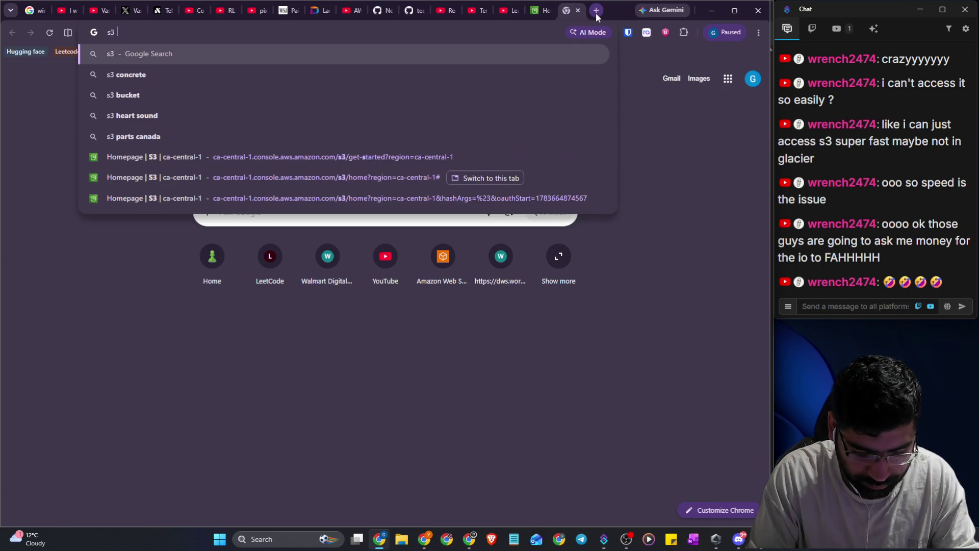
pyautogui.write(' glac')
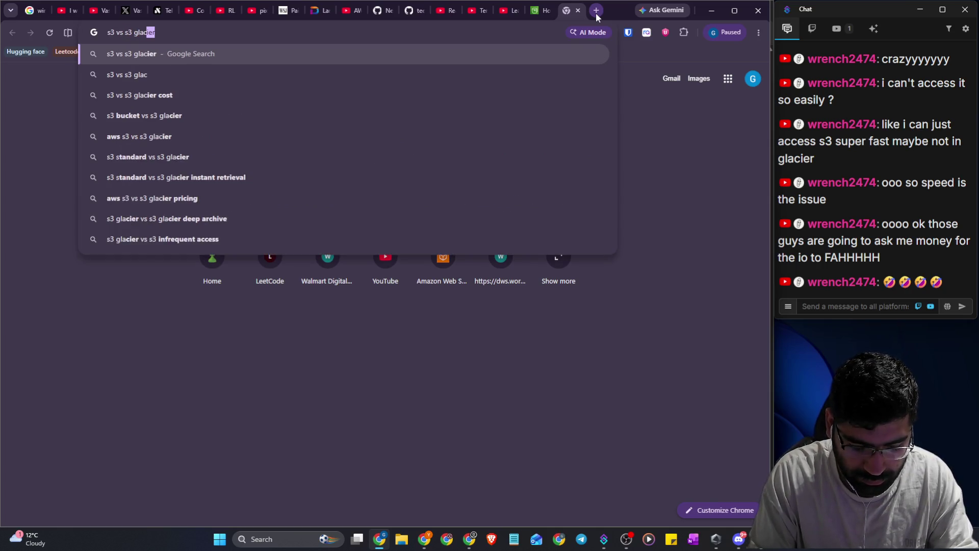
pyautogui.write('ier ne')
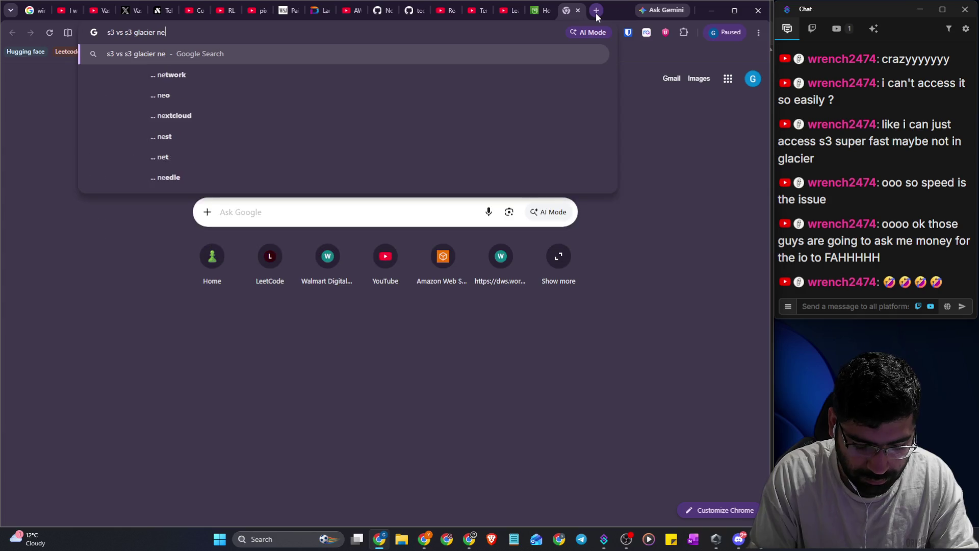
pyautogui.write('twork band')
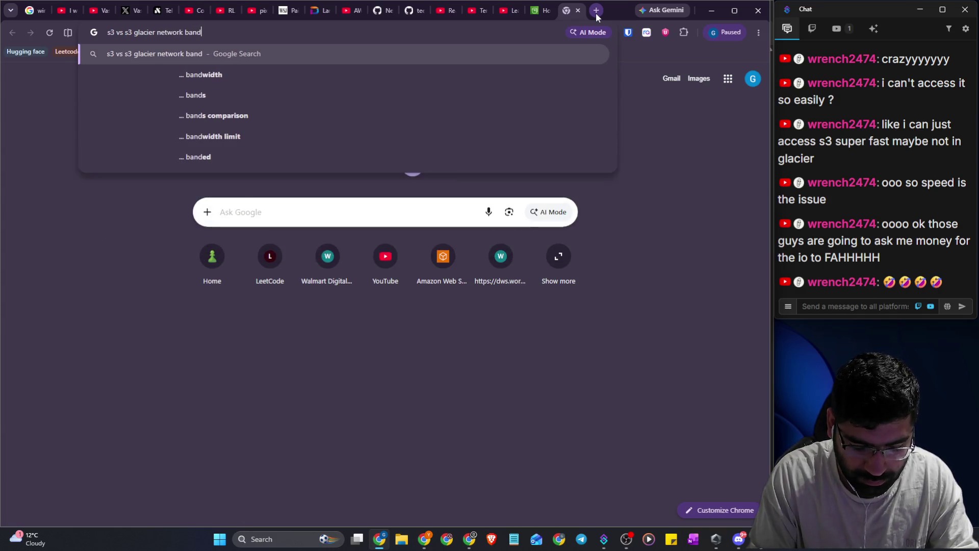
pyautogui.write('width cost')
pyautogui.press('Return')
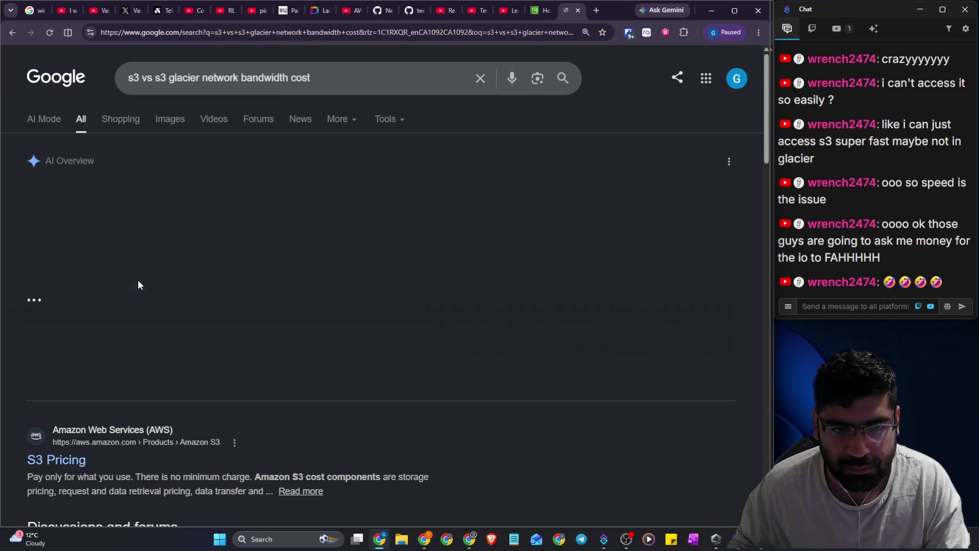
# Expand the full AI Overview and highlight the sentence about Glacier retrieval fees
pyautogui.click(238, 372)
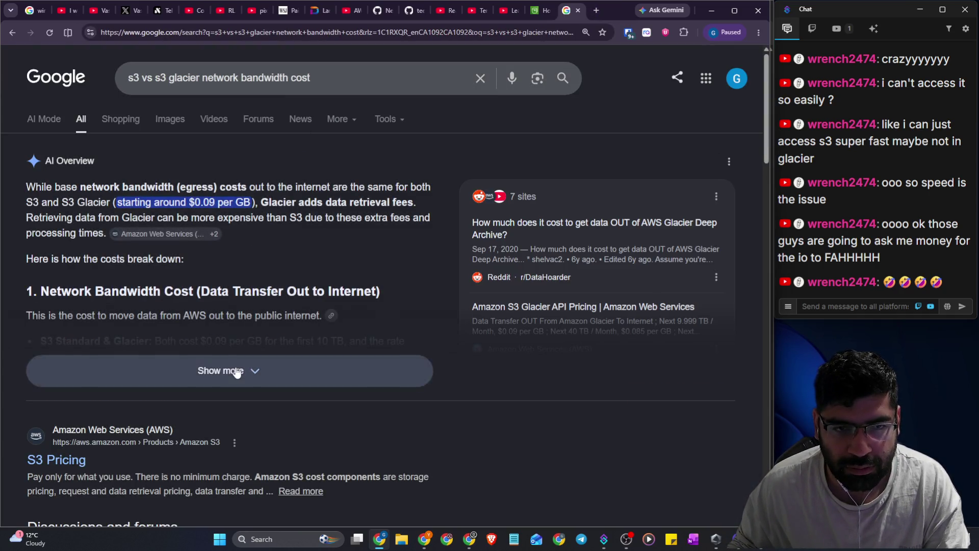
pyautogui.scroll(-1, 270, 190)
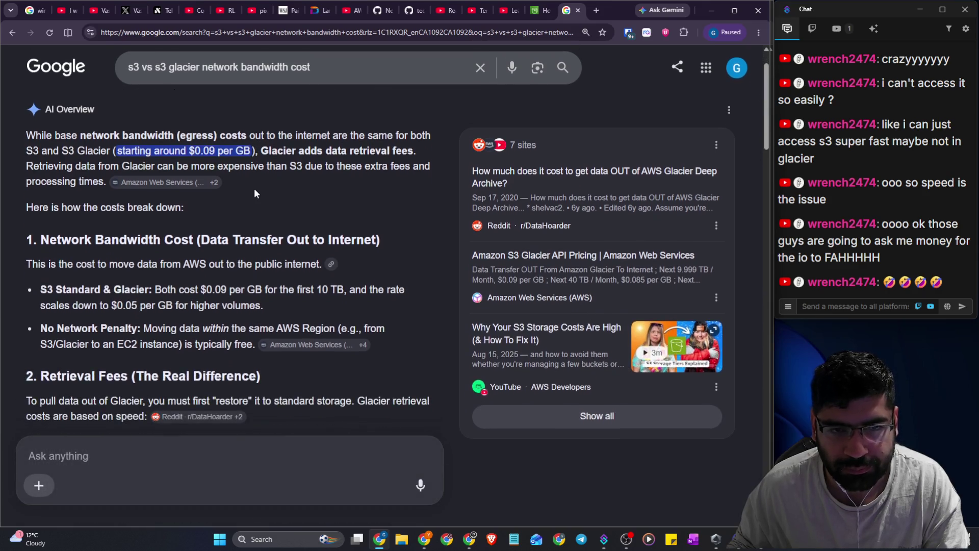
pyautogui.moveTo(208, 136)
pyautogui.mouseDown()
pyautogui.moveTo(353, 136)
pyautogui.moveTo(410, 150)
pyautogui.mouseUp()
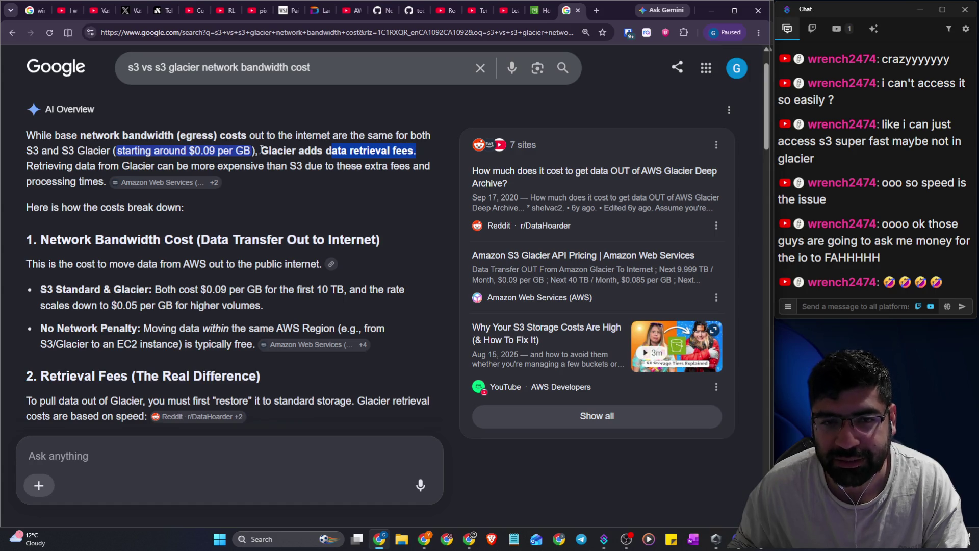
pyautogui.moveTo(257, 151); pyautogui.dragTo(418, 147)
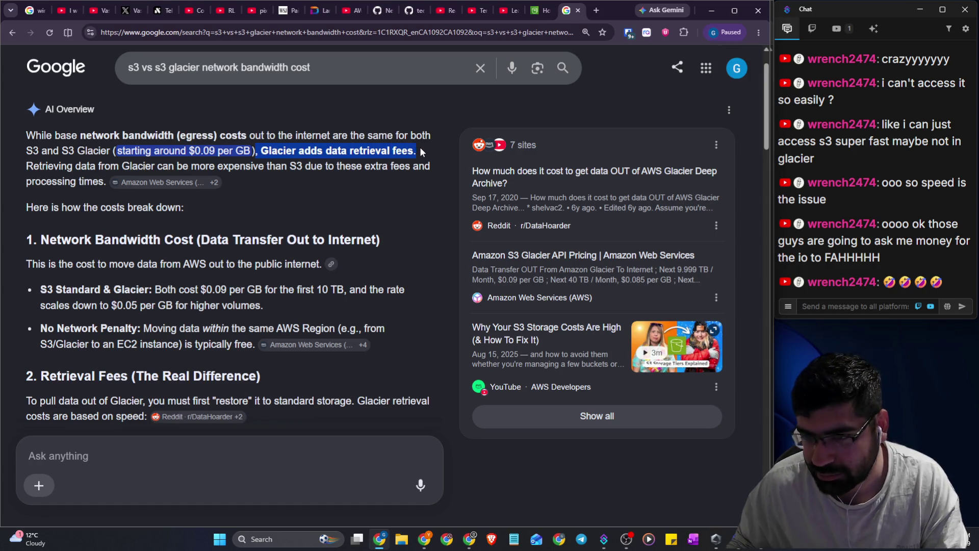
pyautogui.click(263, 148)
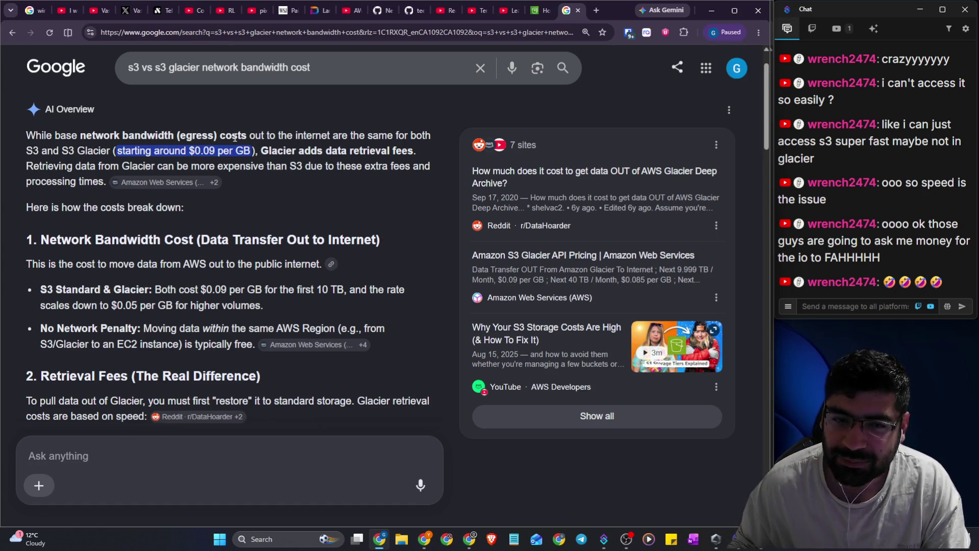
# Highlight that both cost $0.09 per GB egress and the $0.05 per GB volume rate
pyautogui.scroll(-1, 208, 142)
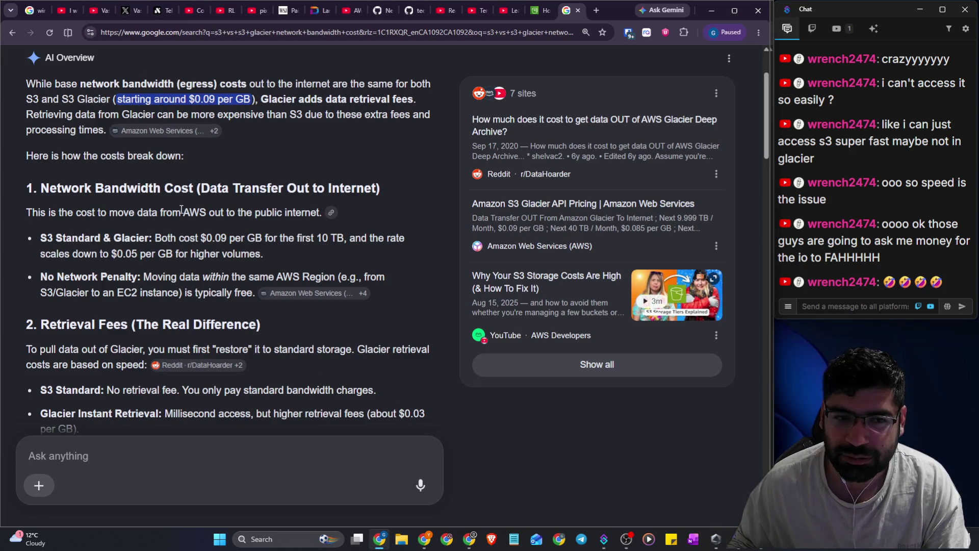
pyautogui.moveTo(155, 237); pyautogui.dragTo(344, 238)
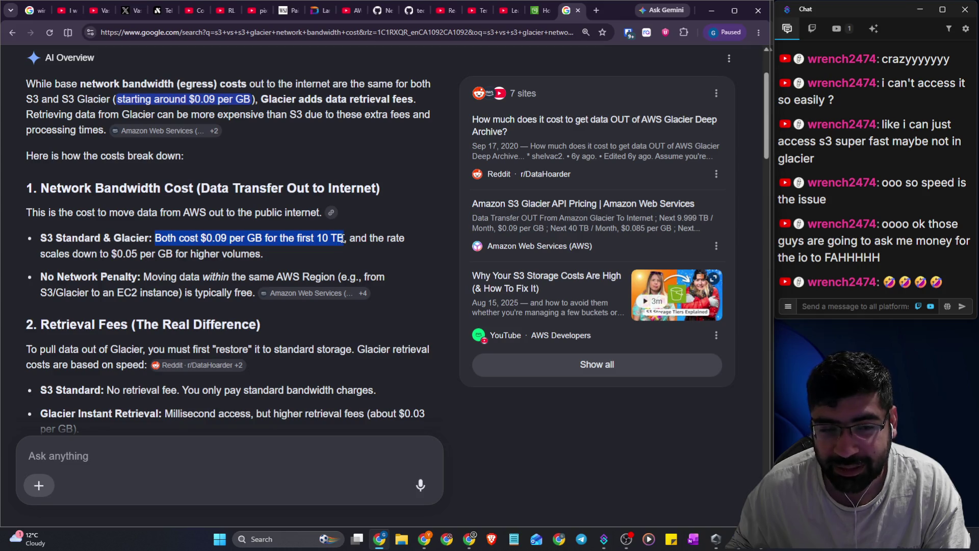
pyautogui.moveTo(110, 254); pyautogui.dragTo(185, 254)
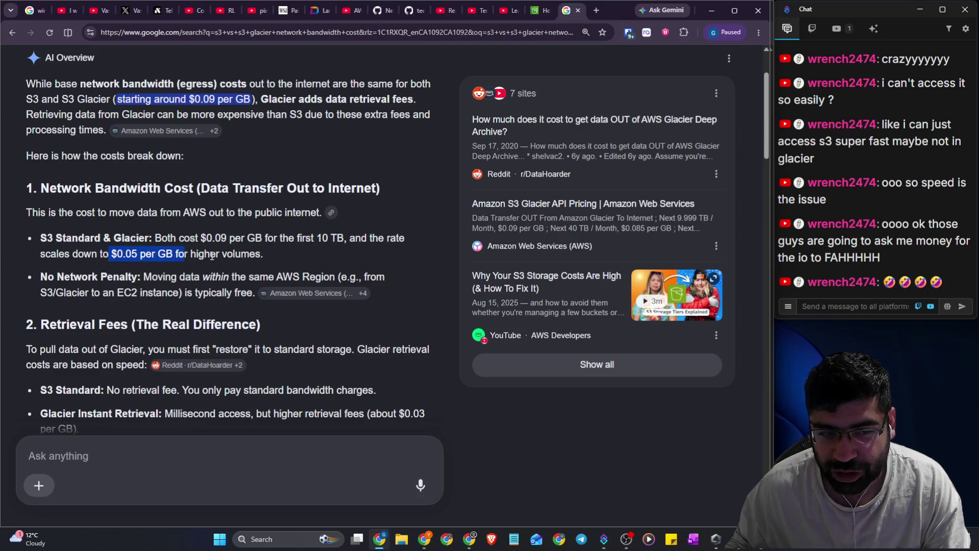
pyautogui.scroll(-2, 212, 256)
pyautogui.moveTo(40, 174); pyautogui.dragTo(150, 177)
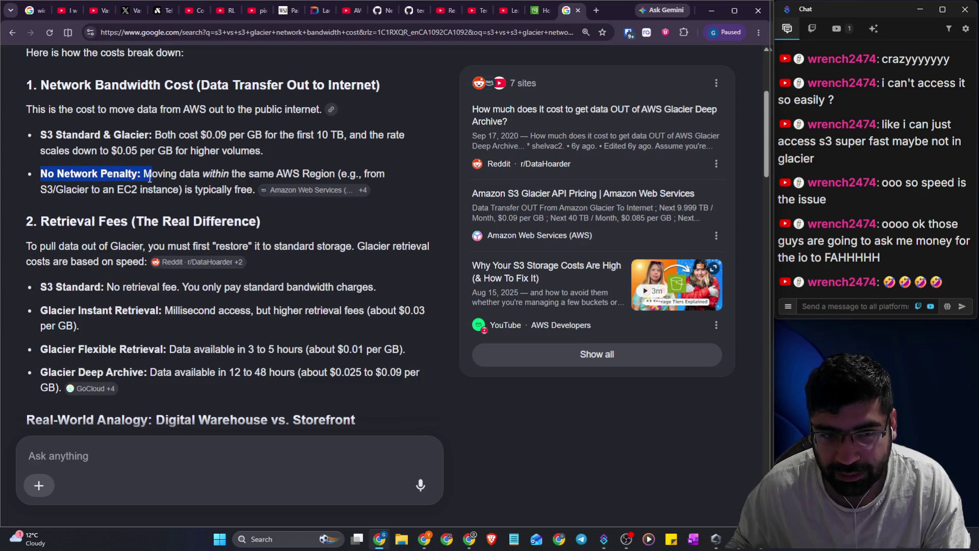
pyautogui.scroll(-2, 150, 177)
pyautogui.moveTo(99, 142); pyautogui.dragTo(193, 122)
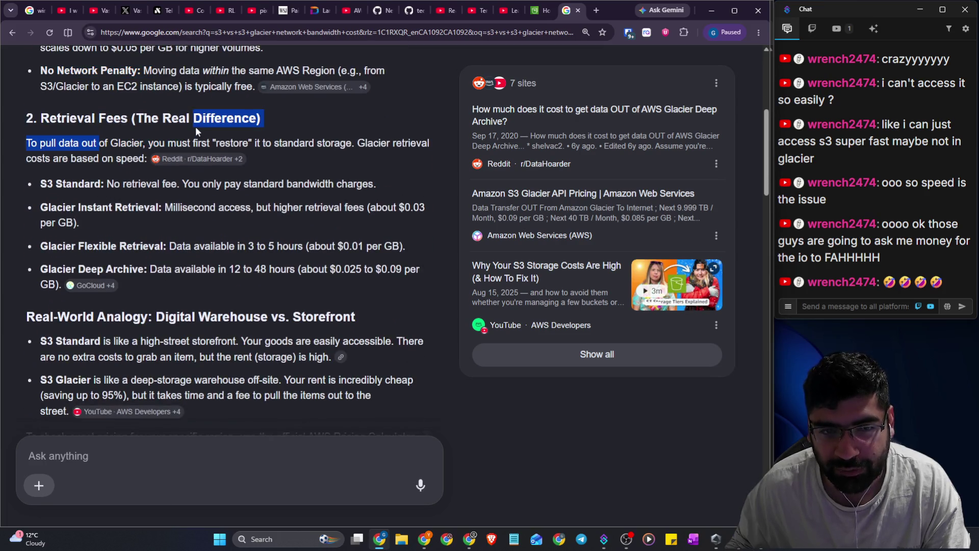
pyautogui.click(99, 242)
pyautogui.moveTo(241, 247); pyautogui.dragTo(404, 242)
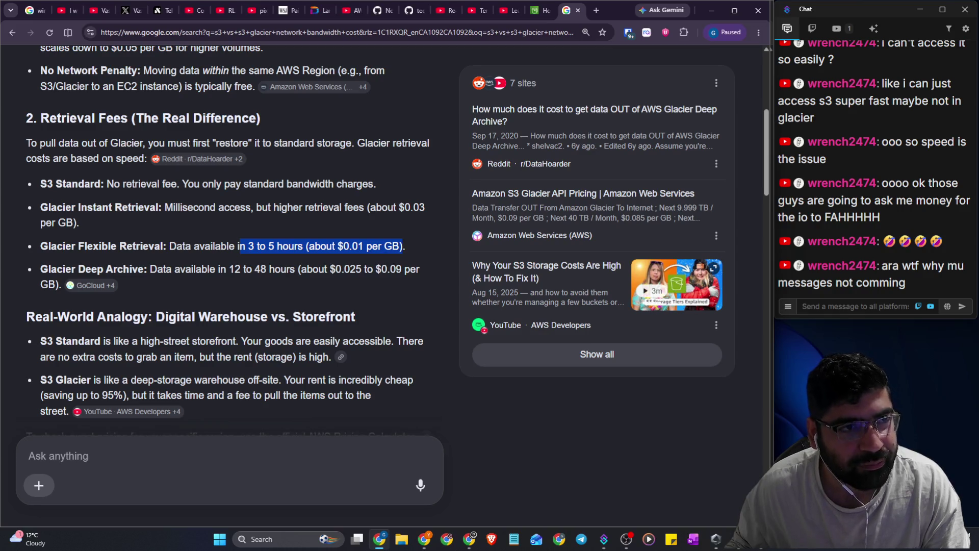
pyautogui.hotkey('alt', 'Tab')
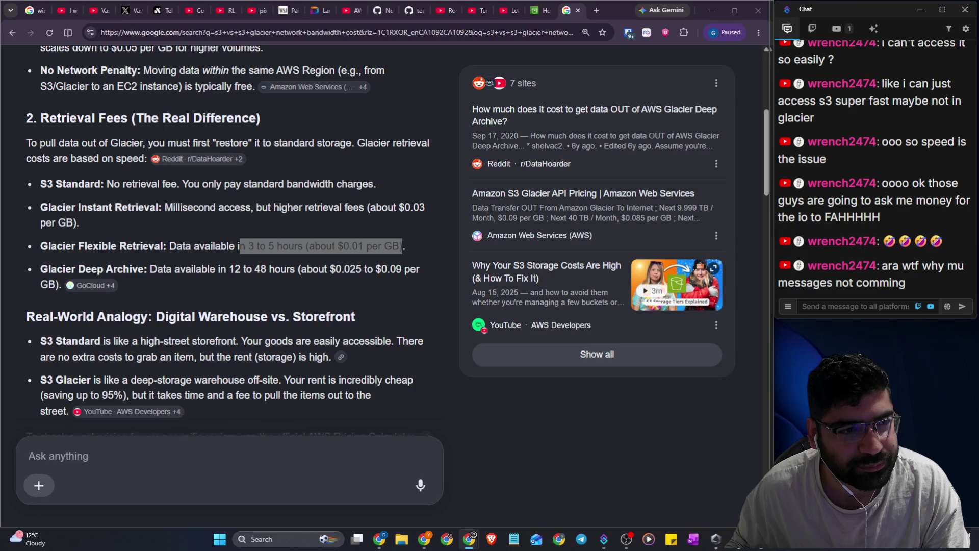
pyautogui.click(358, 189)
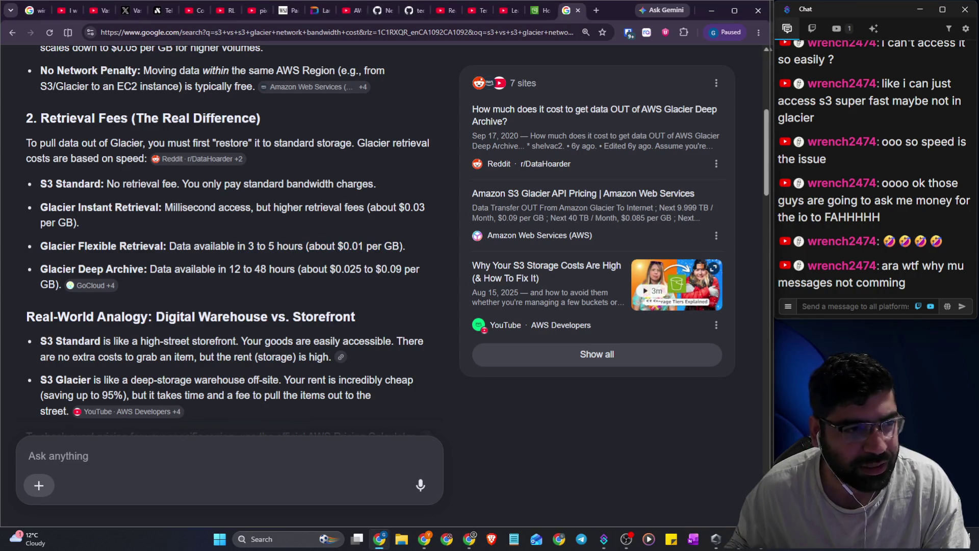
pyautogui.hotkey('alt', 'Tab')
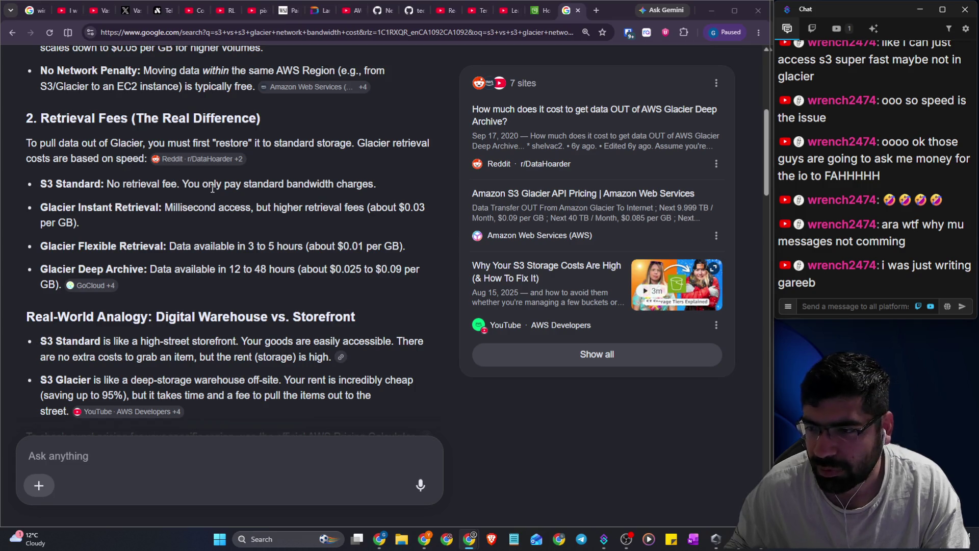
pyautogui.scroll(-3, 213, 188)
pyautogui.scroll(3, 259, 229)
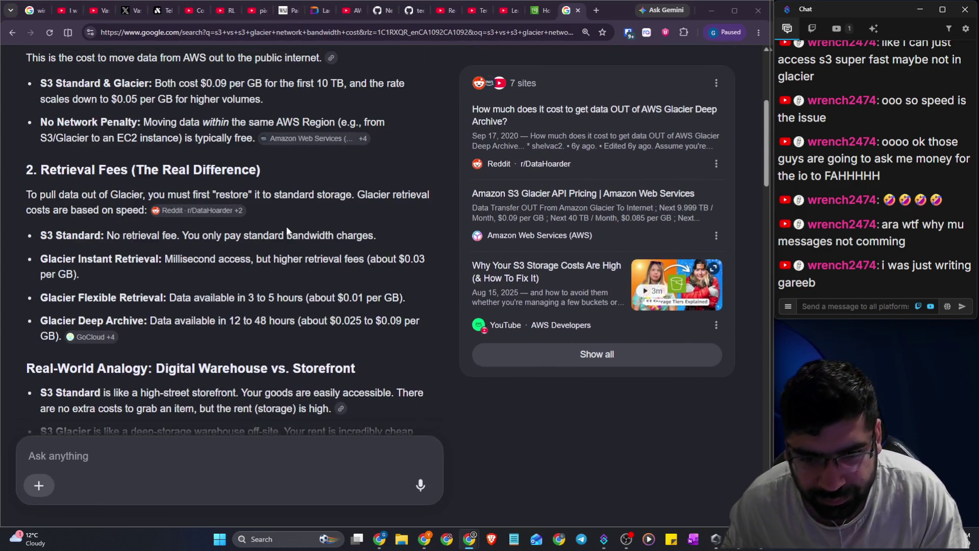
pyautogui.scroll(-1, 286, 225)
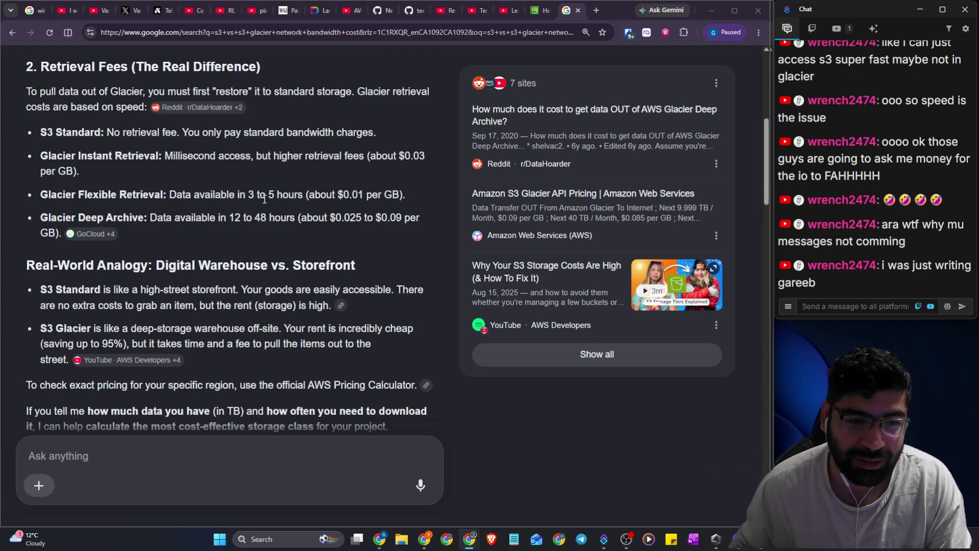
pyautogui.click(577, 11)
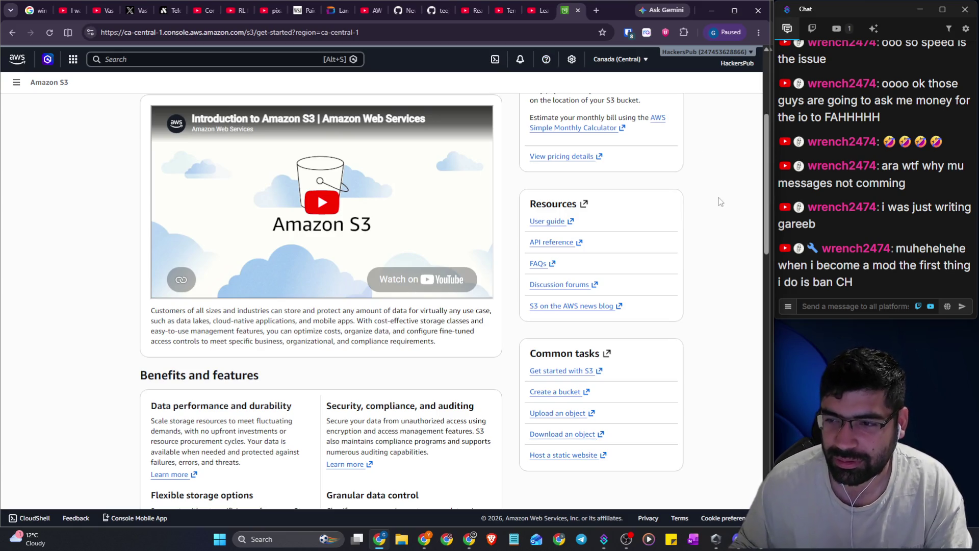
# Open the 'Create a bucket' guide under Common tasks, then close that documentation tab
pyautogui.scroll(-2, 718, 197)
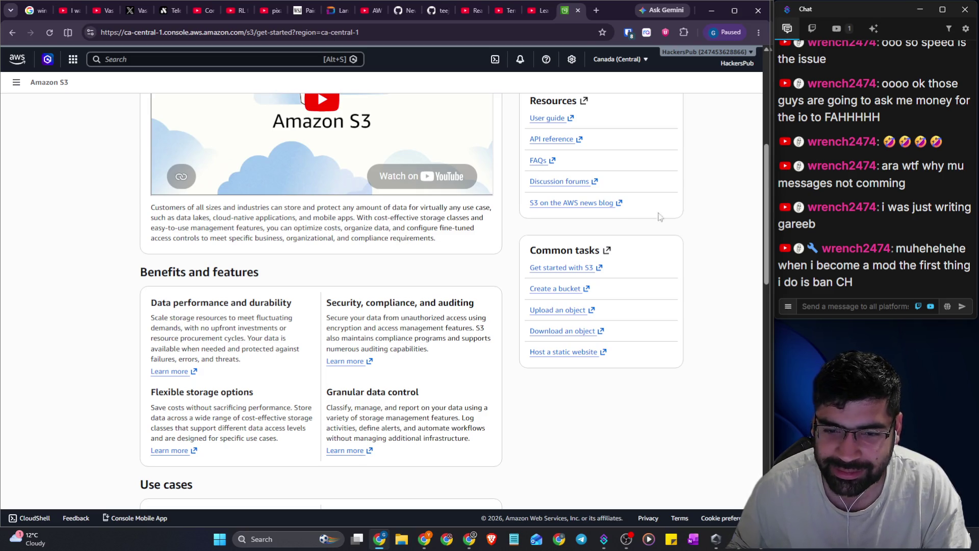
pyautogui.click(571, 289)
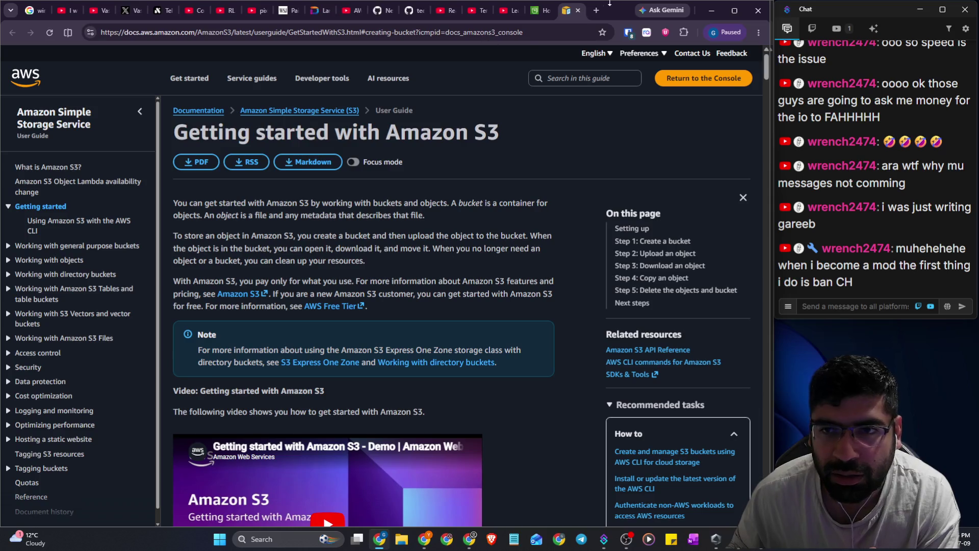
pyautogui.click(577, 11)
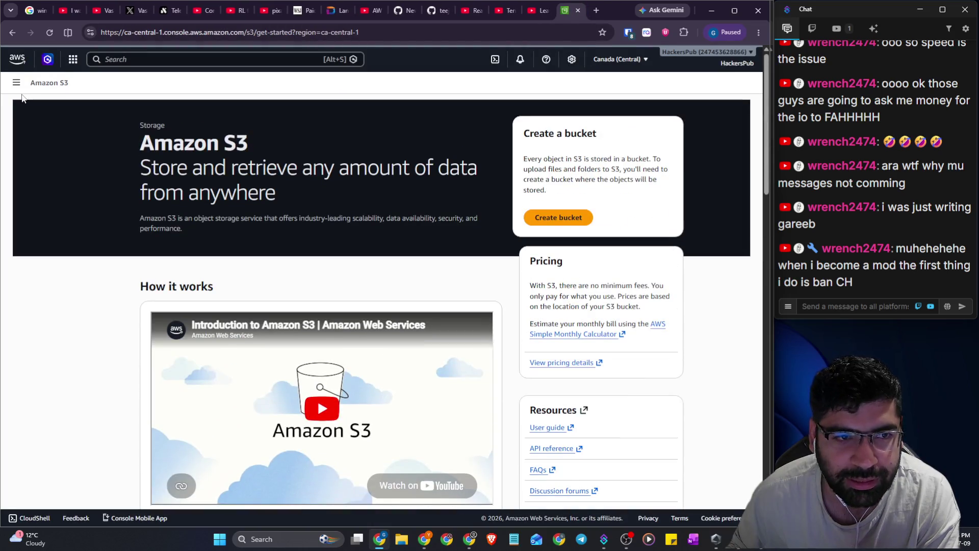
# Start a new bucket, zoom the page in, and enter 'netflix' as the bucket name
pyautogui.click(556, 218)
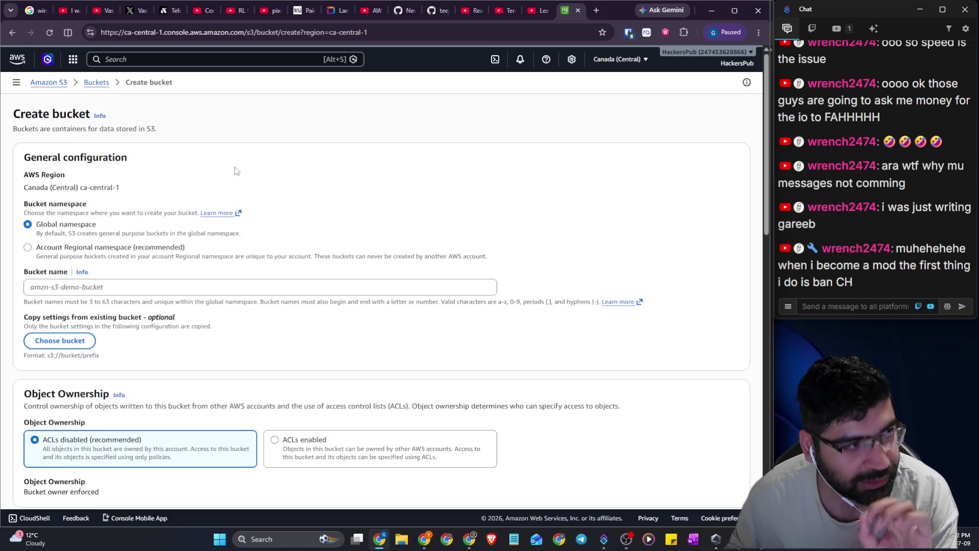
pyautogui.scroll(-1, 234, 172)
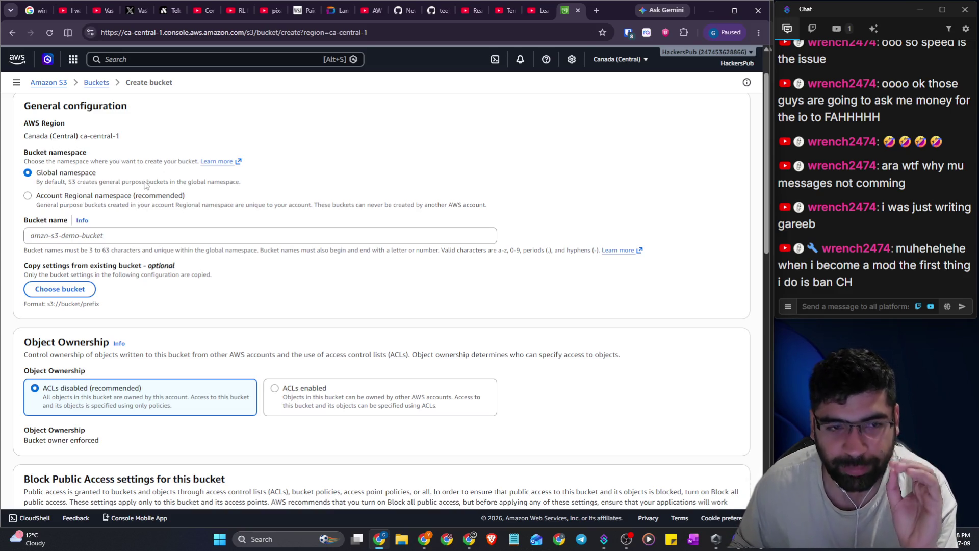
pyautogui.hotkey('ctrl', '+')
pyautogui.hotkey('ctrl', '+')
pyautogui.hotkey('ctrl', '+')
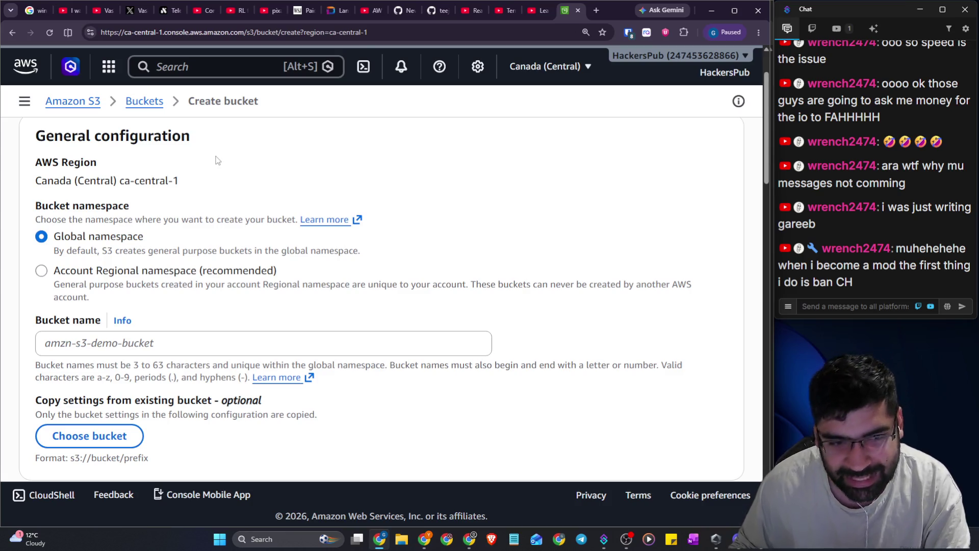
pyautogui.click(156, 344)
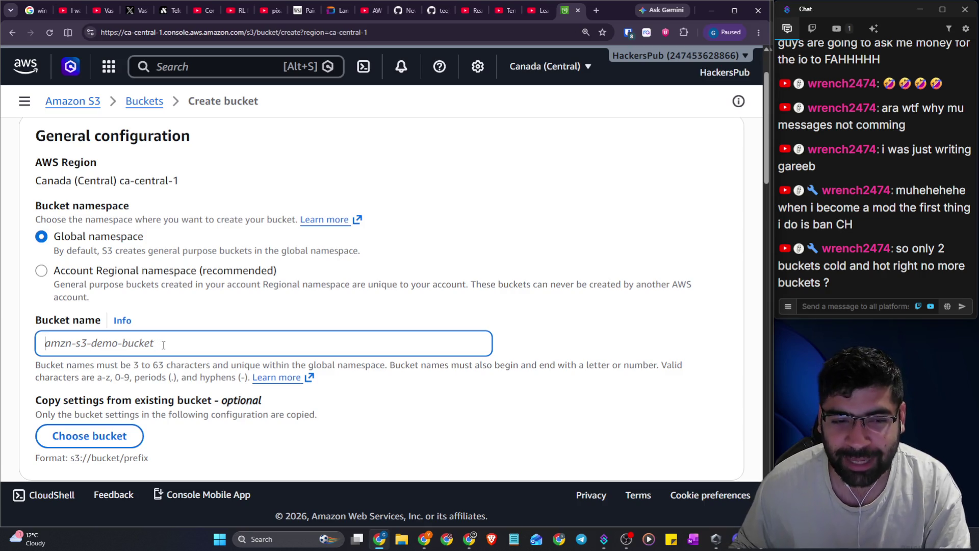
pyautogui.write('netflix')
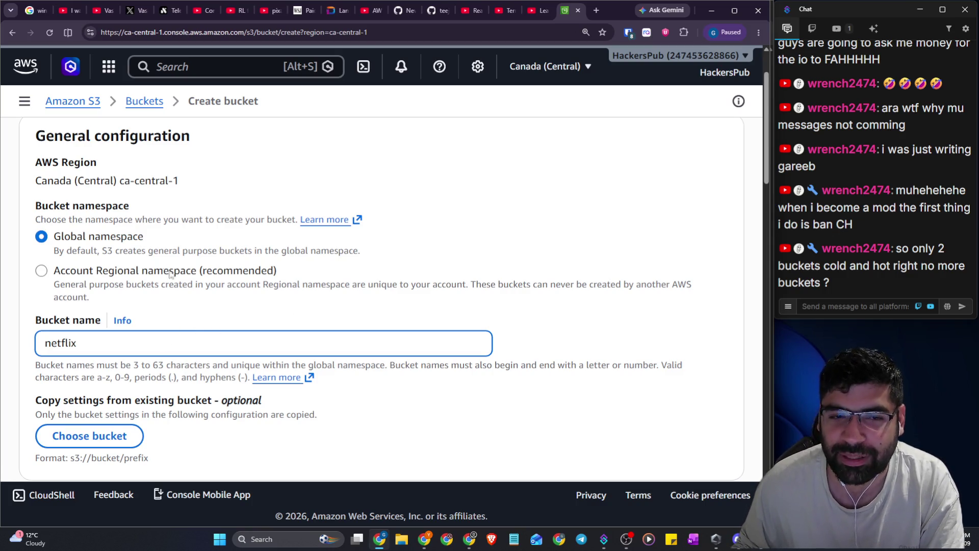
# Highlight the global namespace explanation and check the empty Choose bucket picker before cancelling
pyautogui.moveTo(67, 251); pyautogui.dragTo(353, 257)
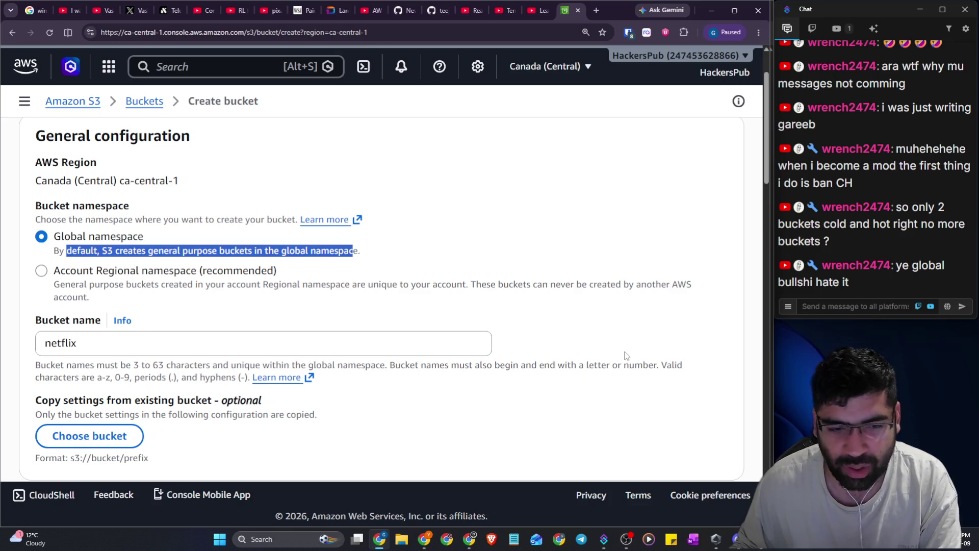
pyautogui.scroll(-3, 300, 287)
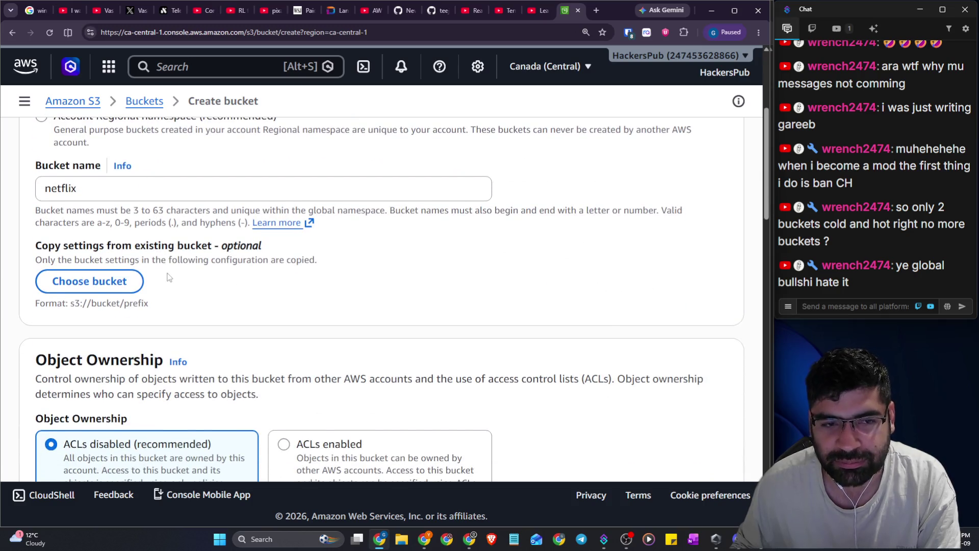
pyautogui.scroll(2, 115, 282)
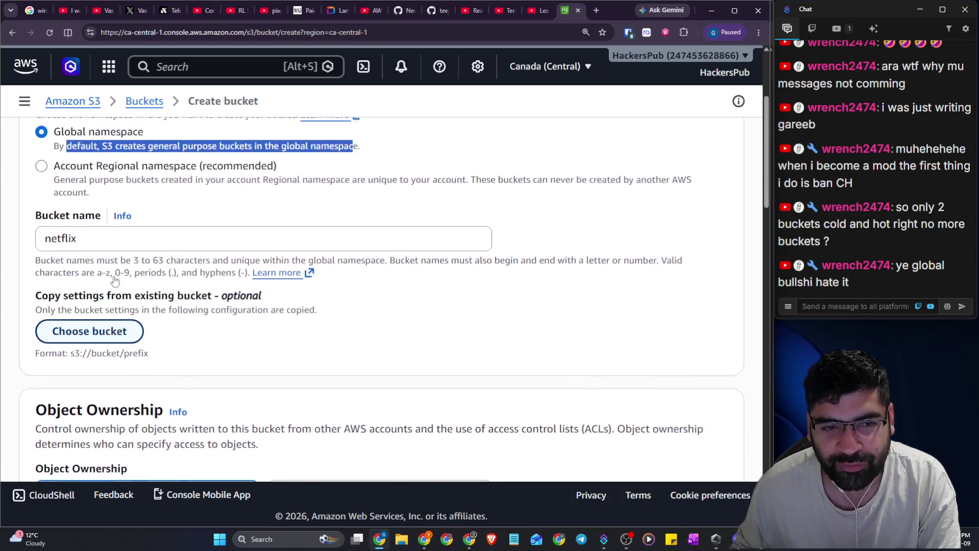
pyautogui.click(120, 385)
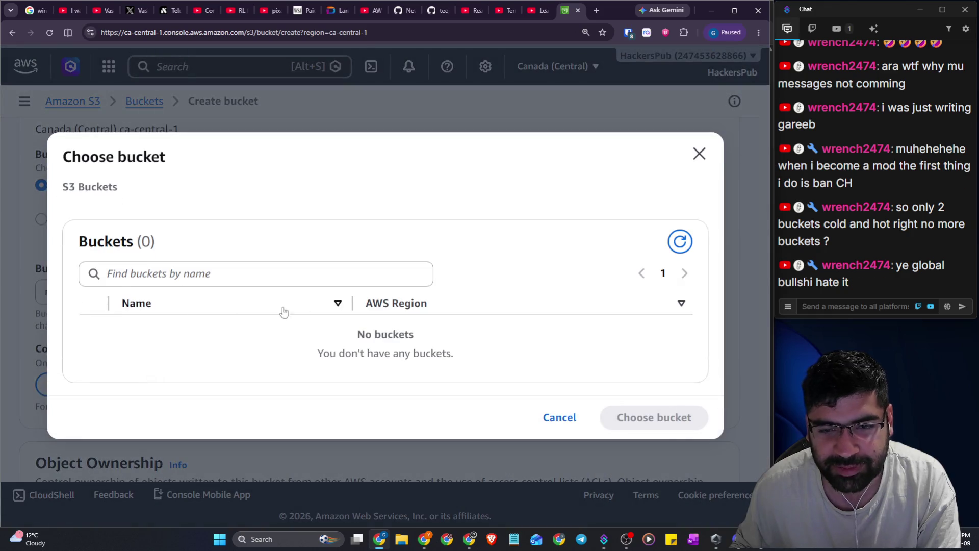
pyautogui.click(566, 408)
pyautogui.scroll(3, 191, 290)
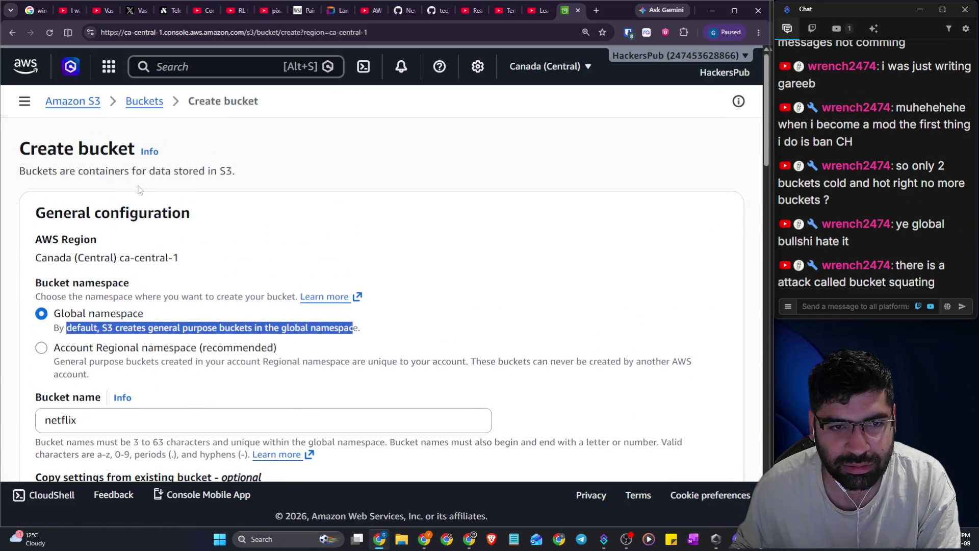
pyautogui.scroll(-7, 122, 188)
# Set Object Ownership to ACLs enabled for the new bucket
pyautogui.scroll(-2, 107, 241)
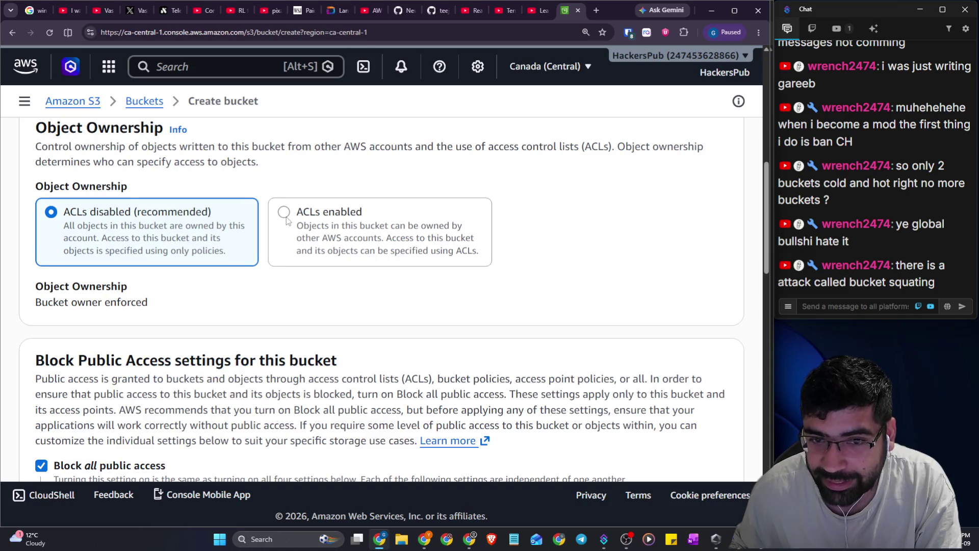
pyautogui.click(286, 220)
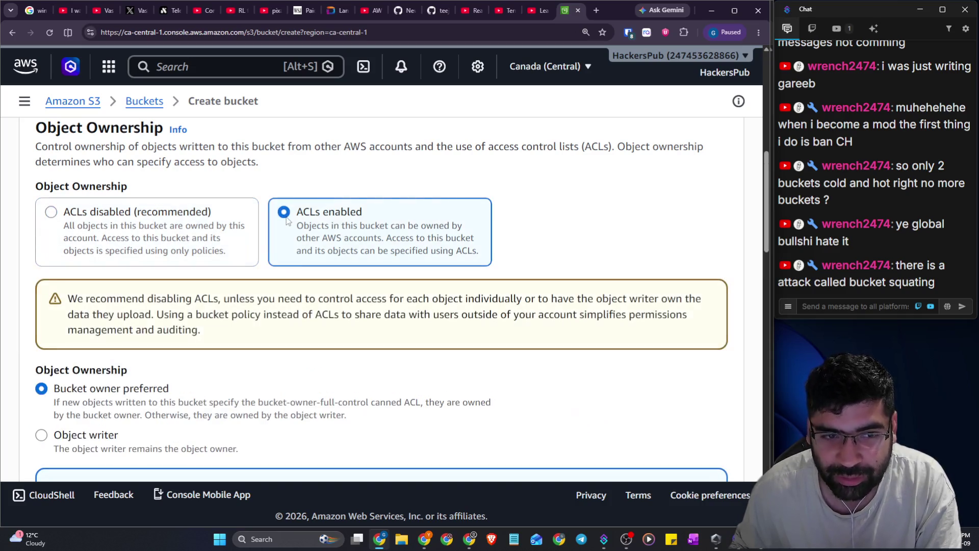
pyautogui.scroll(-2, 276, 239)
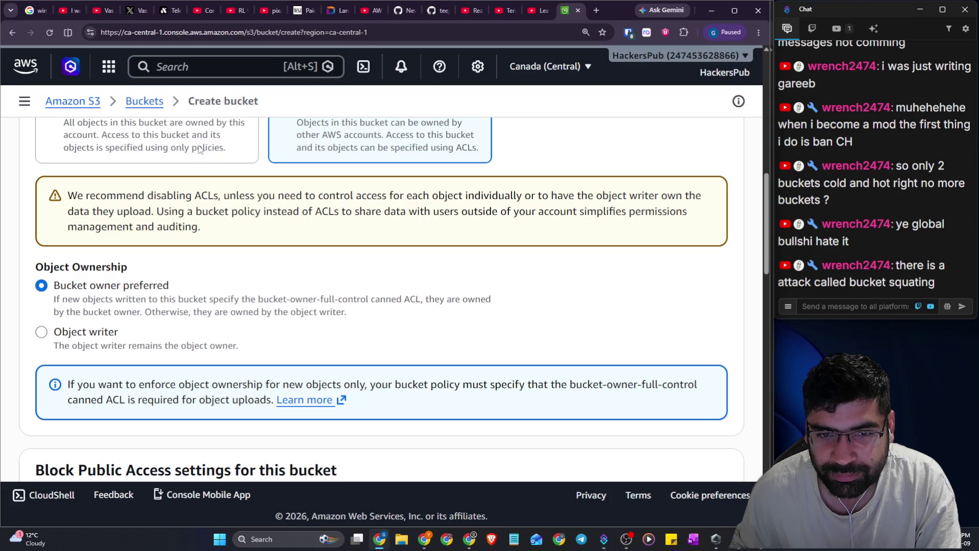
pyautogui.moveTo(236, 195); pyautogui.dragTo(644, 195)
# Toggle Block all public access off and back on, leaving it enabled
pyautogui.scroll(-2, 95, 232)
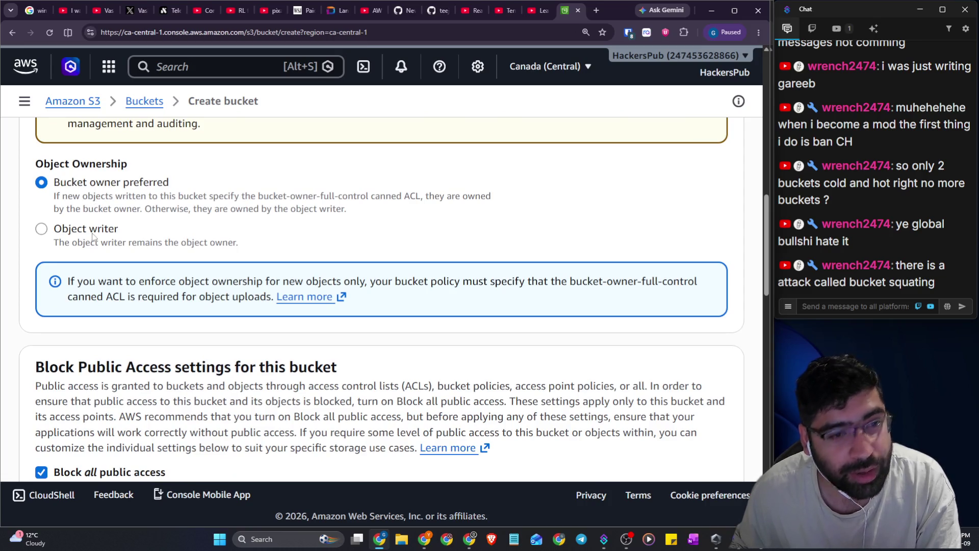
pyautogui.scroll(-1, 94, 237)
pyautogui.scroll(-5, 94, 237)
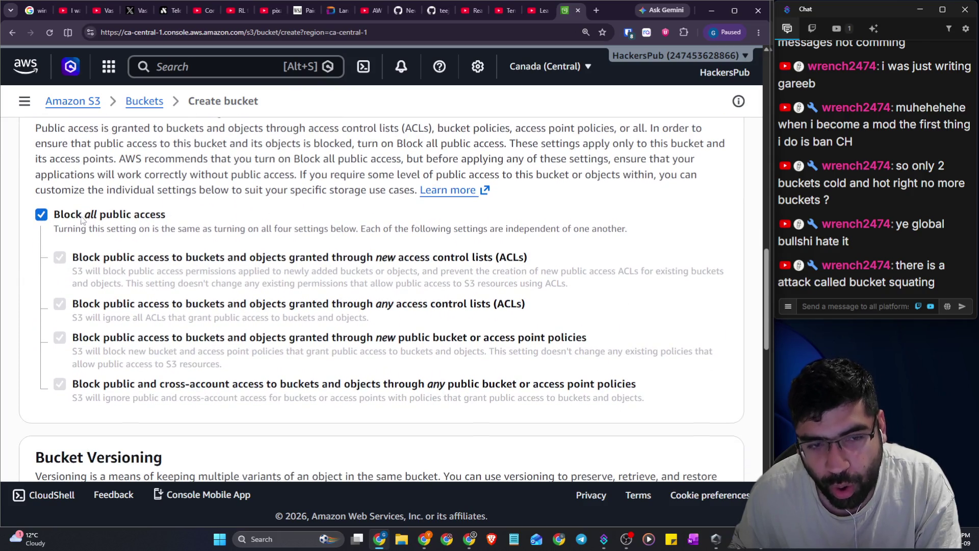
pyautogui.moveTo(83, 215); pyautogui.dragTo(170, 219)
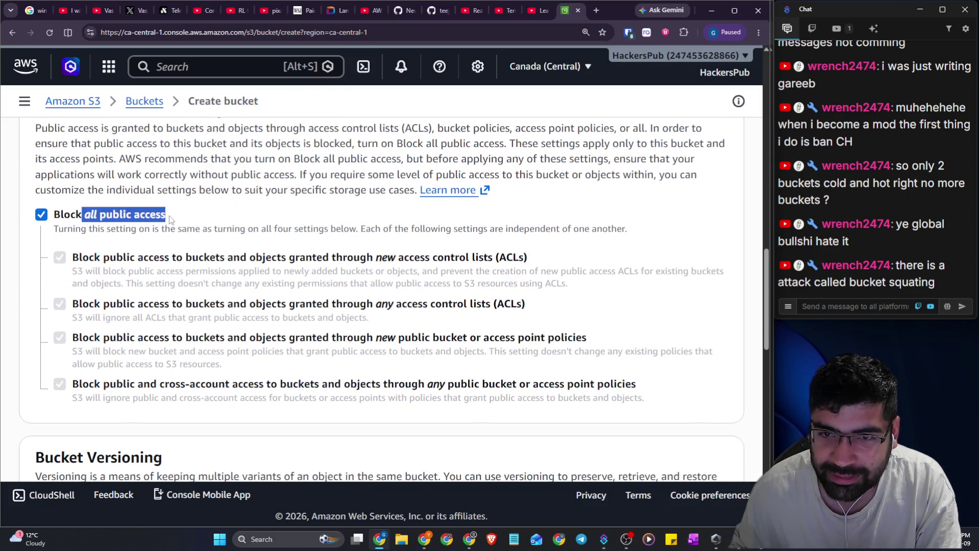
pyautogui.click(171, 219)
pyautogui.click(170, 218)
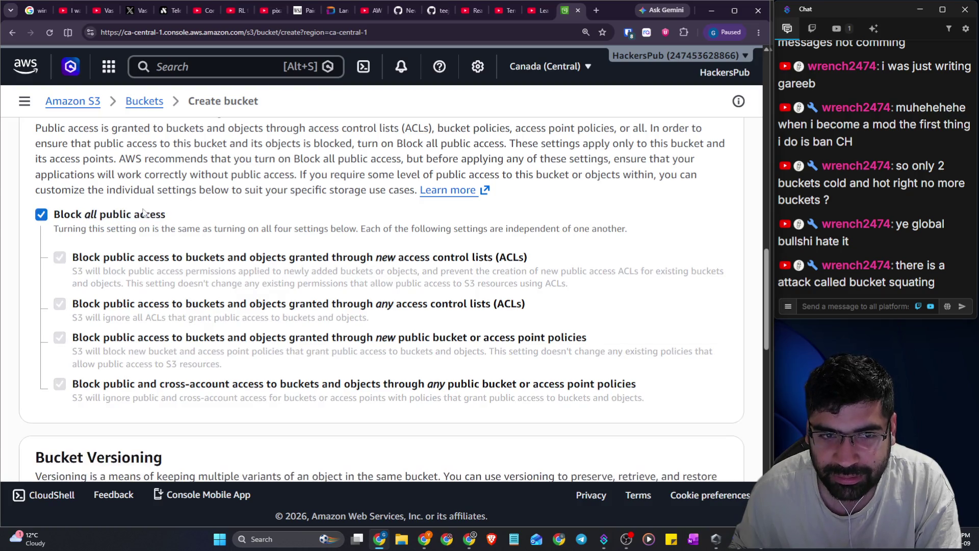
pyautogui.scroll(-2, 229, 176)
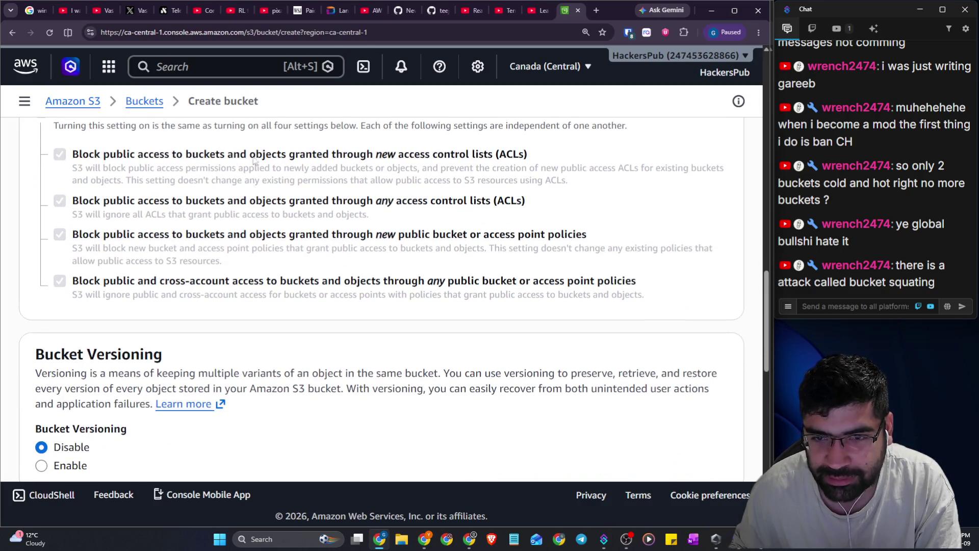
pyautogui.scroll(-4, 258, 265)
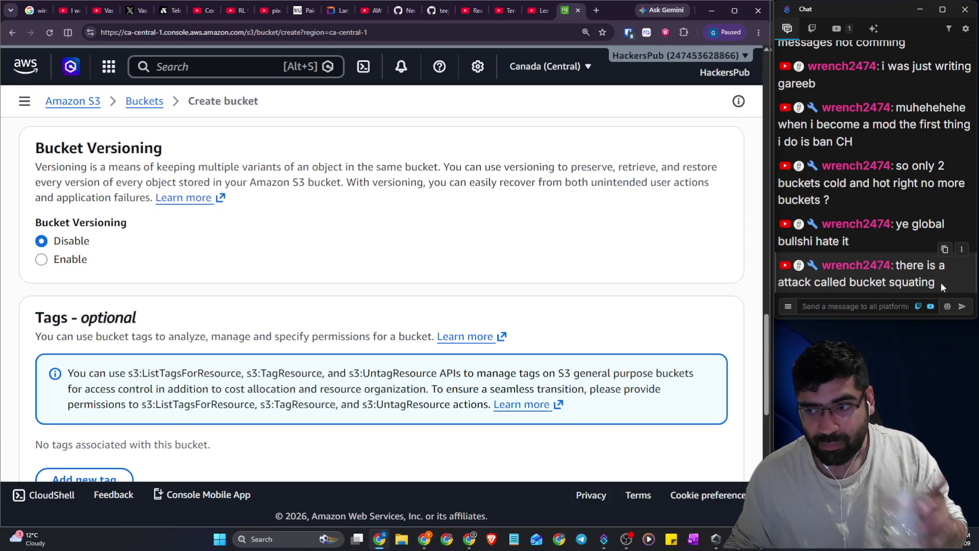
# Read the chat note on bucket squatting, re-scan the form, and bring up the window switcher
pyautogui.moveTo(940, 283); pyautogui.dragTo(898, 269)
pyautogui.scroll(10, 288, 247)
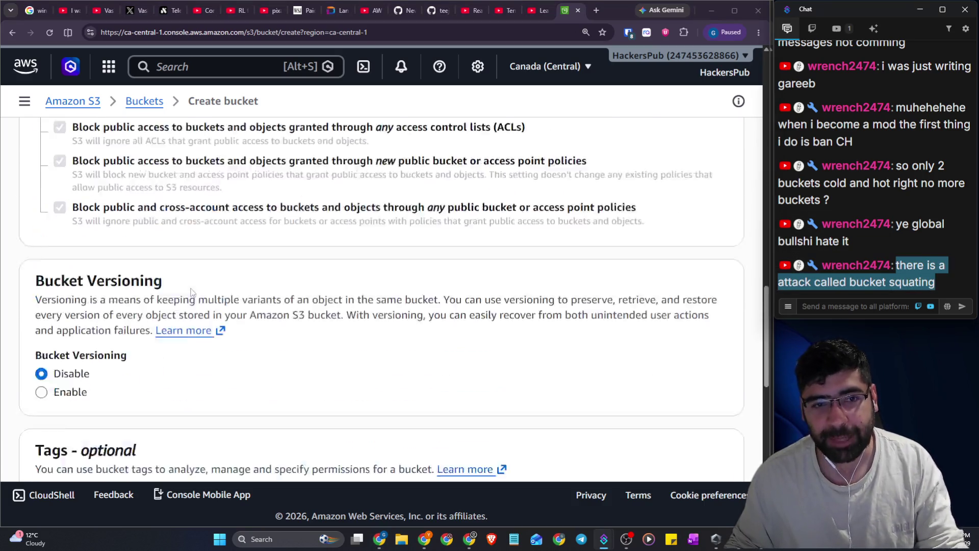
pyautogui.scroll(6, 73, 347)
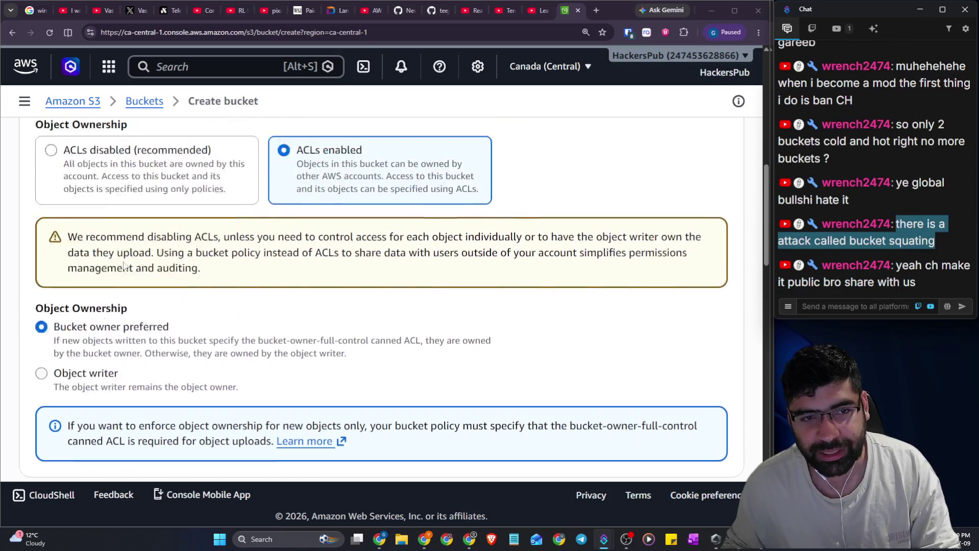
pyautogui.moveTo(70, 280); pyautogui.dragTo(155, 286)
pyautogui.scroll(-5, 162, 286)
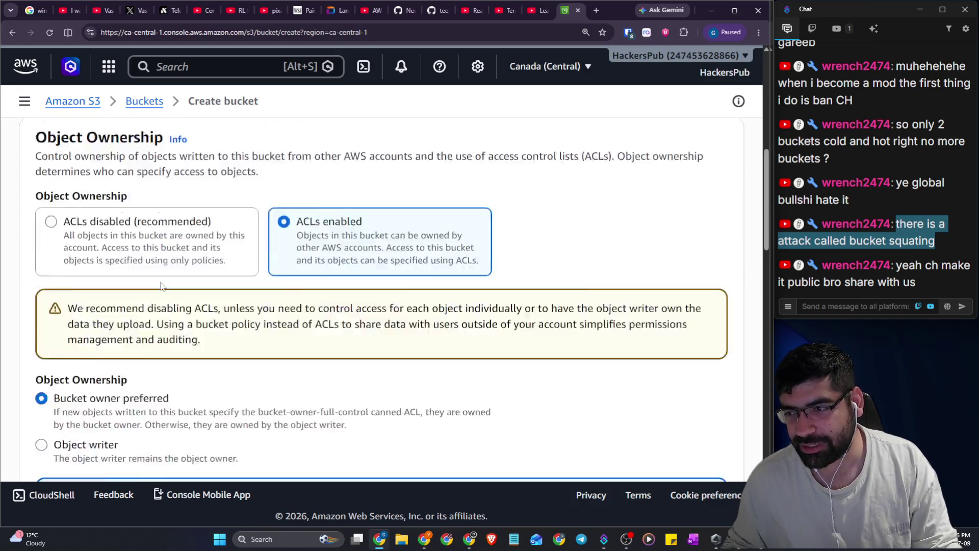
pyautogui.scroll(-11, 160, 274)
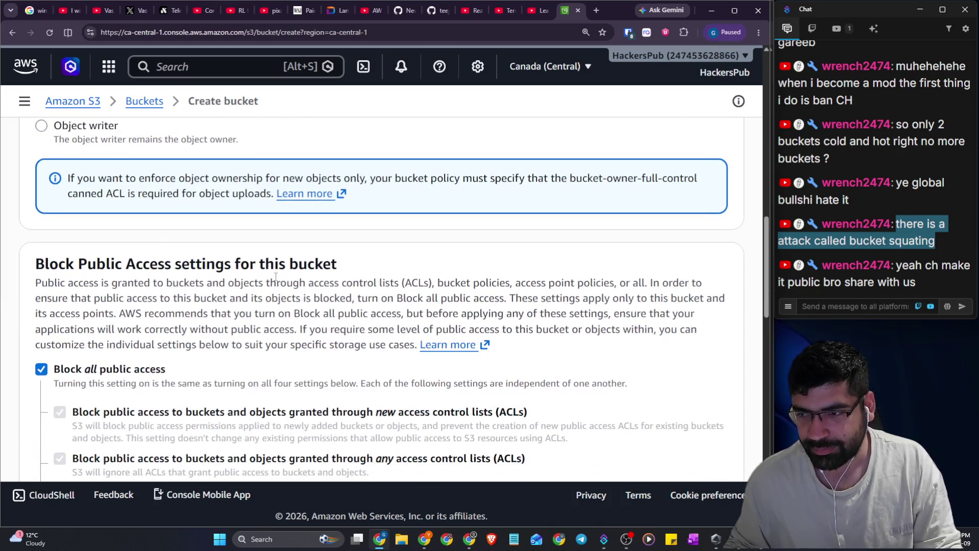
pyautogui.scroll(-7, 262, 266)
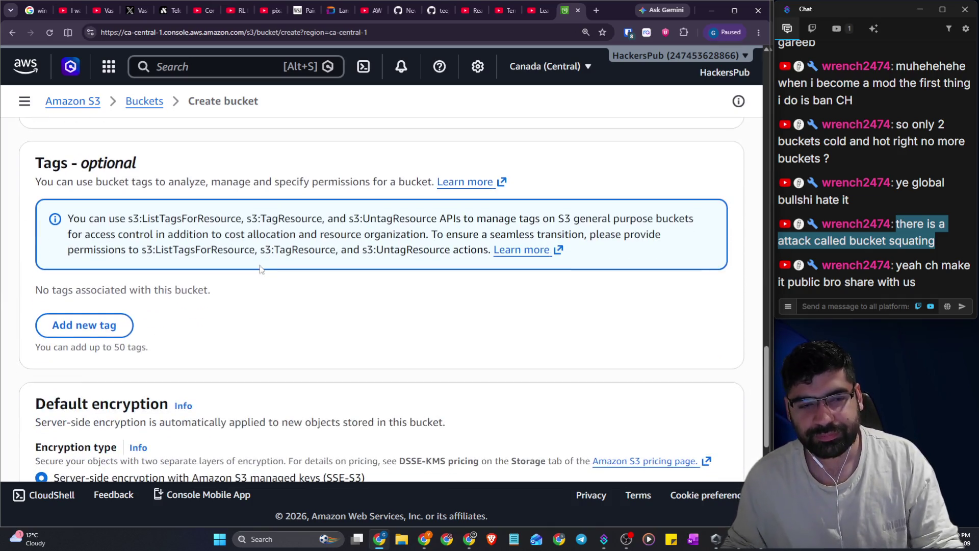
pyautogui.scroll(4, 258, 260)
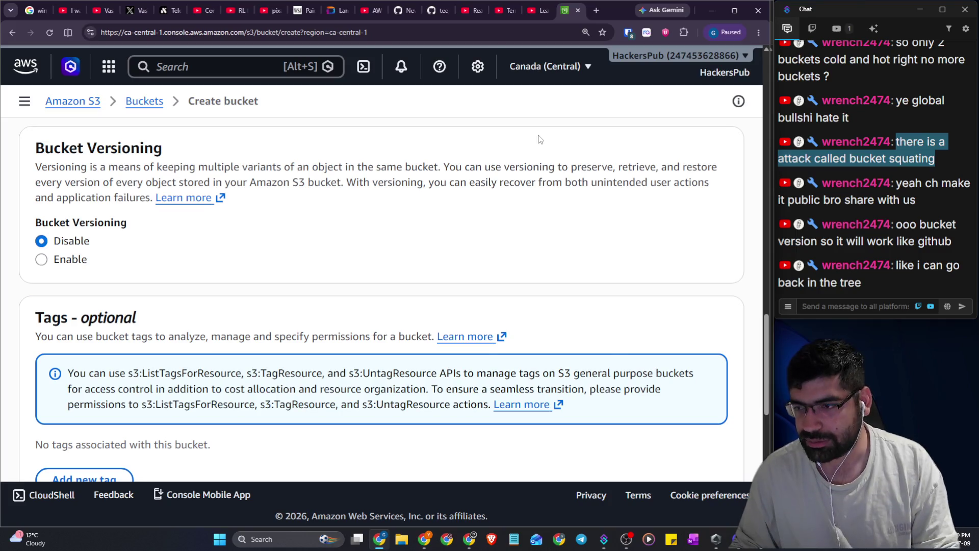
pyautogui.hotkey('alt', 'Tab')
pyautogui.hotkey('alt', 'Tab')
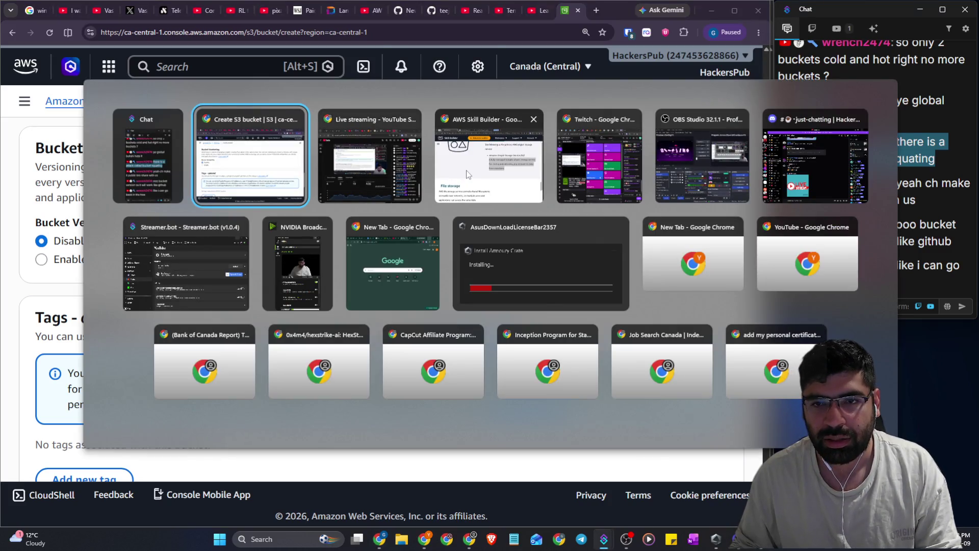
# In Excalidraw, handwrite an underlined 'Google Docs' heading on empty canvas
pyautogui.click(468, 170)
pyautogui.click(199, 12)
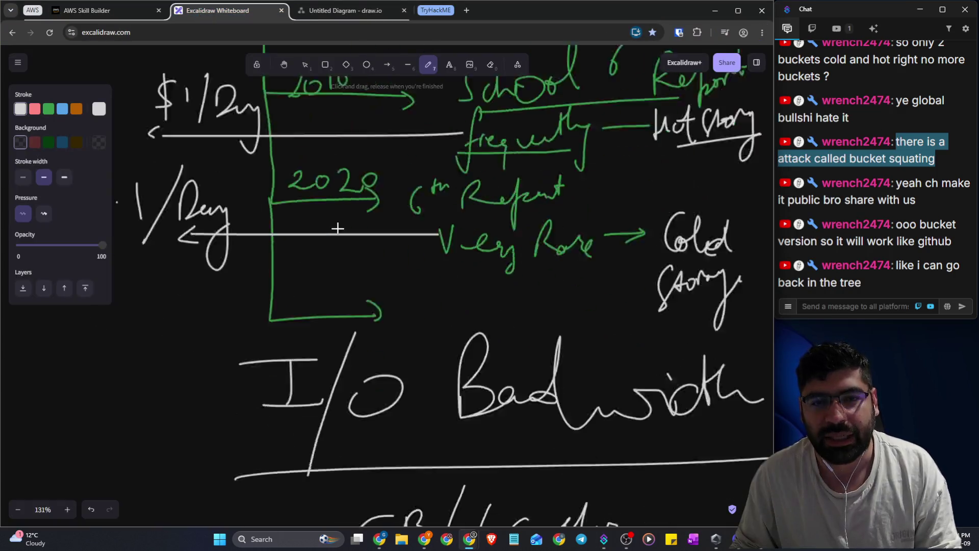
pyautogui.scroll(-10, 338, 219)
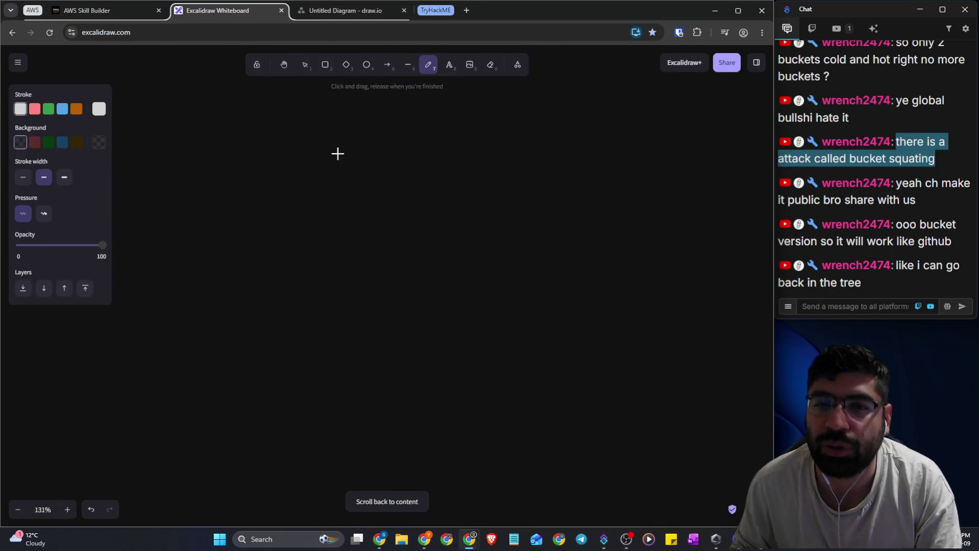
pyautogui.moveTo(374, 124); pyautogui.dragTo(348, 216)
pyautogui.moveTo(381, 161)
pyautogui.mouseDown()
pyautogui.moveTo(411, 151)
pyautogui.moveTo(403, 234)
pyautogui.moveTo(473, 148)
pyautogui.mouseUp()
pyautogui.moveTo(530, 101)
pyautogui.mouseDown()
pyautogui.moveTo(533, 151)
pyautogui.moveTo(587, 148)
pyautogui.mouseUp()
pyautogui.moveTo(631, 123); pyautogui.dragTo(644, 156)
pyautogui.moveTo(277, 220); pyautogui.dragTo(640, 180)
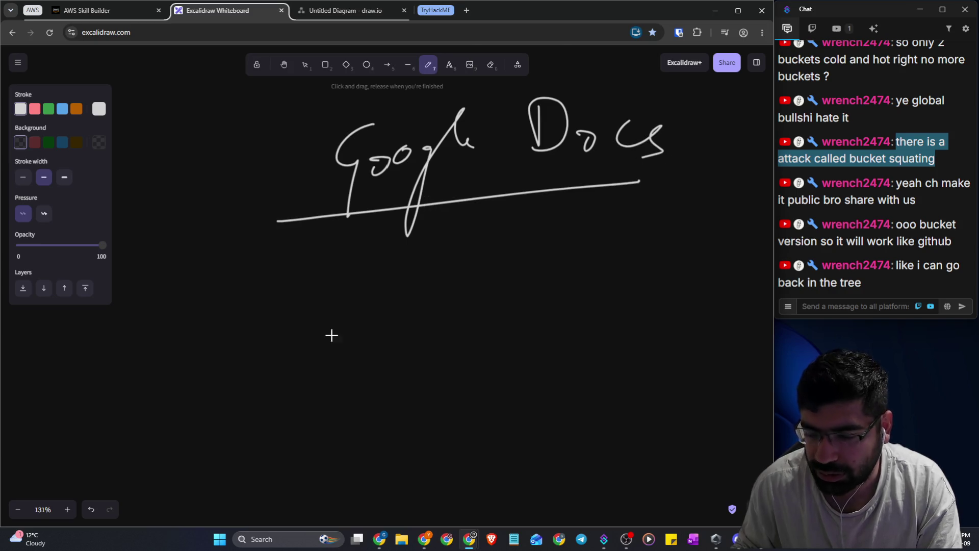
pyautogui.scroll(-2, 316, 334)
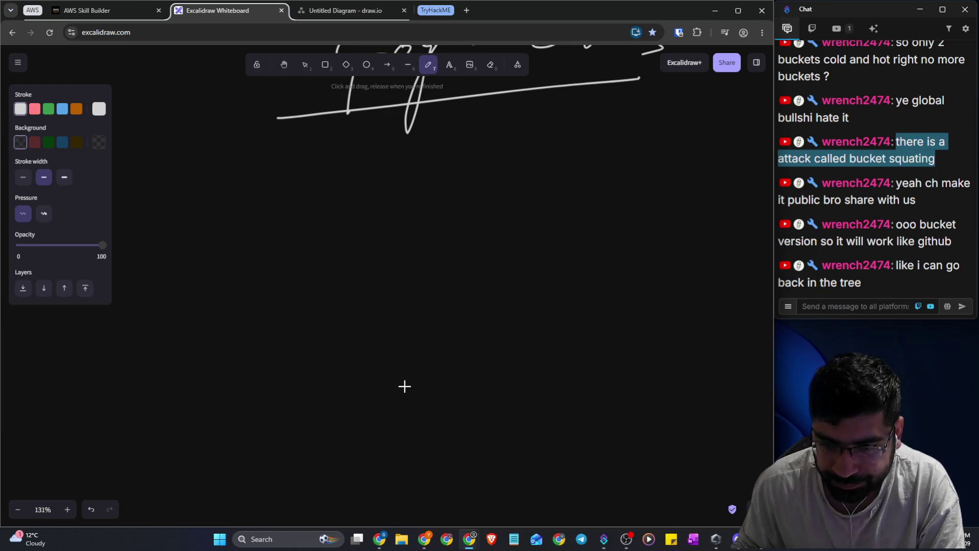
# Sketch an oversized divided box labelled V1 with scribbles, then undo it
pyautogui.moveTo(461, 143)
pyautogui.mouseDown()
pyautogui.moveTo(242, 247)
pyautogui.moveTo(590, 491)
pyautogui.moveTo(564, 175)
pyautogui.moveTo(440, 169)
pyautogui.mouseUp()
pyautogui.moveTo(237, 376); pyautogui.dragTo(578, 366)
pyautogui.moveTo(135, 421)
pyautogui.mouseDown()
pyautogui.moveTo(176, 396)
pyautogui.moveTo(190, 424)
pyautogui.mouseUp()
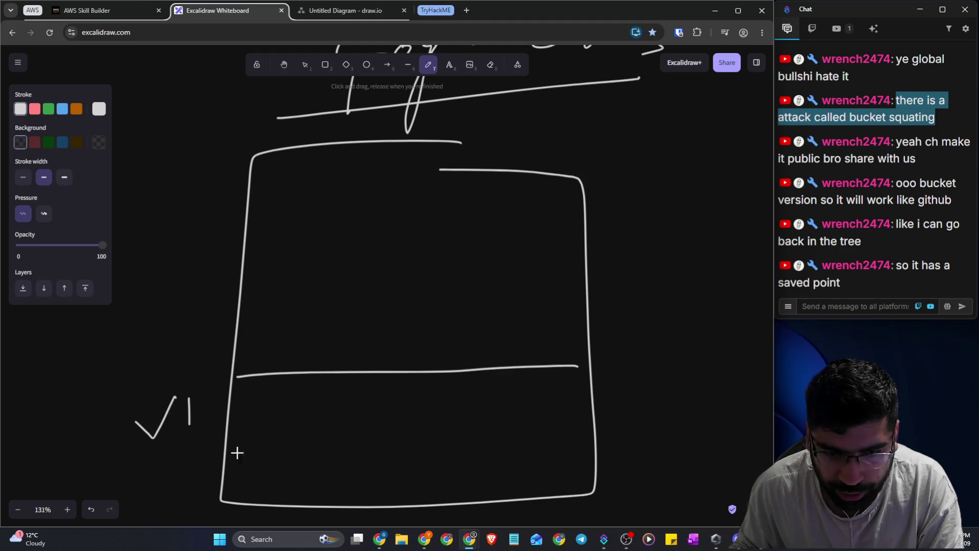
pyautogui.moveTo(364, 384); pyautogui.dragTo(259, 463)
pyautogui.moveTo(431, 378)
pyautogui.mouseDown()
pyautogui.moveTo(339, 431)
pyautogui.moveTo(363, 431)
pyautogui.mouseUp()
pyautogui.moveTo(461, 388)
pyautogui.mouseDown()
pyautogui.moveTo(461, 453)
pyautogui.moveTo(480, 454)
pyautogui.mouseUp()
pyautogui.moveTo(517, 447); pyautogui.dragTo(510, 479)
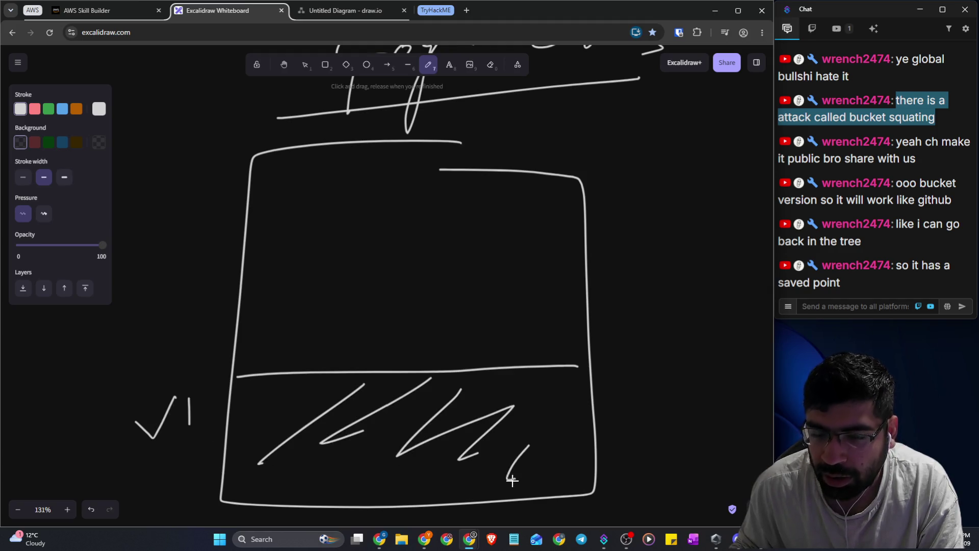
pyautogui.hotkey('ctrl', 'z')
pyautogui.hotkey('ctrl', 'z')
pyautogui.hotkey('ctrl', 'z')
pyautogui.hotkey('ctrl', 'z')
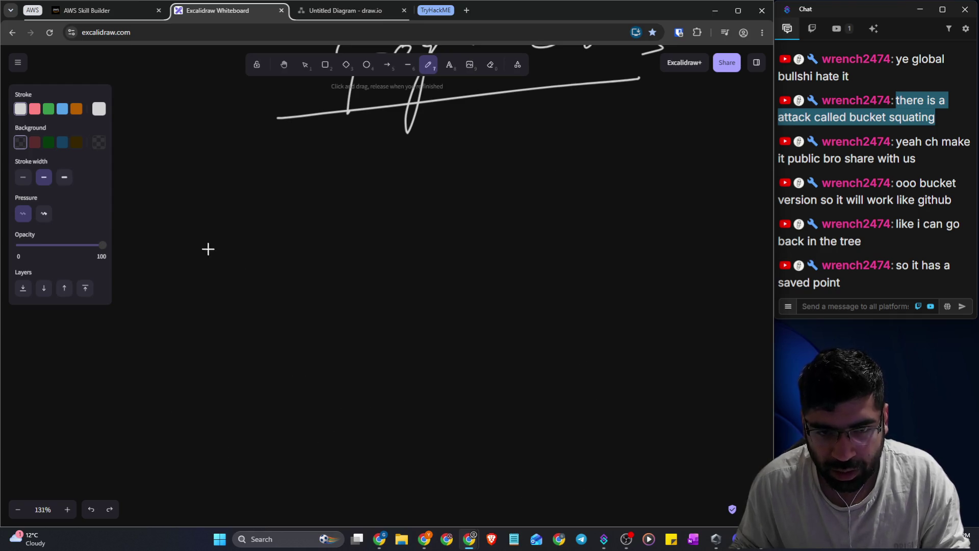
# Draw a smaller V1 box with content, an arrow to a V2 box, and an arrow onward
pyautogui.moveTo(202, 249)
pyautogui.mouseDown()
pyautogui.moveTo(193, 304)
pyautogui.moveTo(214, 249)
pyautogui.mouseUp()
pyautogui.moveTo(192, 321); pyautogui.dragTo(218, 315)
pyautogui.moveTo(212, 261)
pyautogui.mouseDown()
pyautogui.moveTo(197, 280)
pyautogui.moveTo(220, 304)
pyautogui.mouseUp()
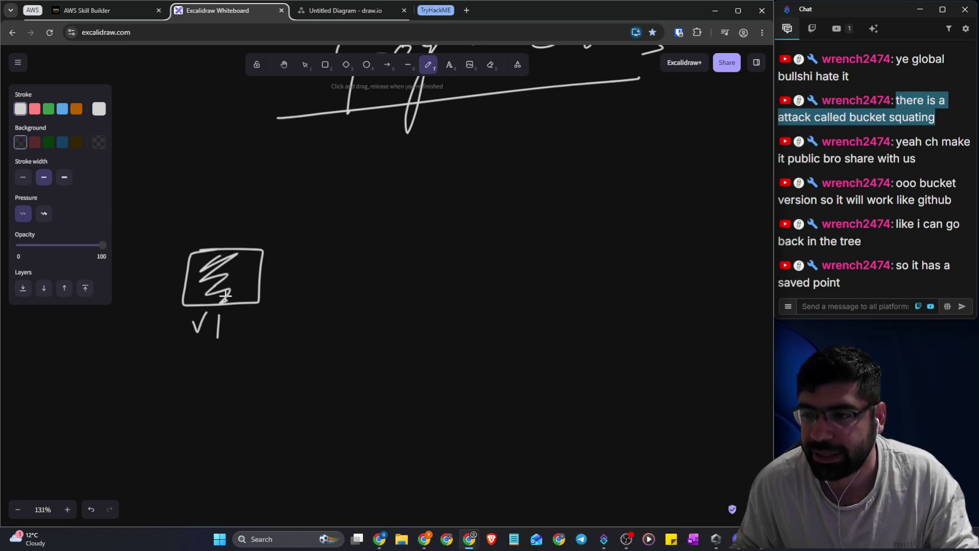
pyautogui.moveTo(259, 279); pyautogui.dragTo(351, 277)
pyautogui.moveTo(351, 277); pyautogui.dragTo(339, 286)
pyautogui.moveTo(450, 227)
pyautogui.mouseDown()
pyautogui.moveTo(375, 305)
pyautogui.moveTo(461, 226)
pyautogui.moveTo(434, 225)
pyautogui.mouseUp()
pyautogui.moveTo(394, 327)
pyautogui.mouseDown()
pyautogui.moveTo(428, 342)
pyautogui.moveTo(412, 367)
pyautogui.moveTo(433, 356)
pyautogui.moveTo(445, 380)
pyautogui.mouseUp()
pyautogui.moveTo(385, 266)
pyautogui.mouseDown()
pyautogui.moveTo(405, 265)
pyautogui.moveTo(410, 283)
pyautogui.mouseUp()
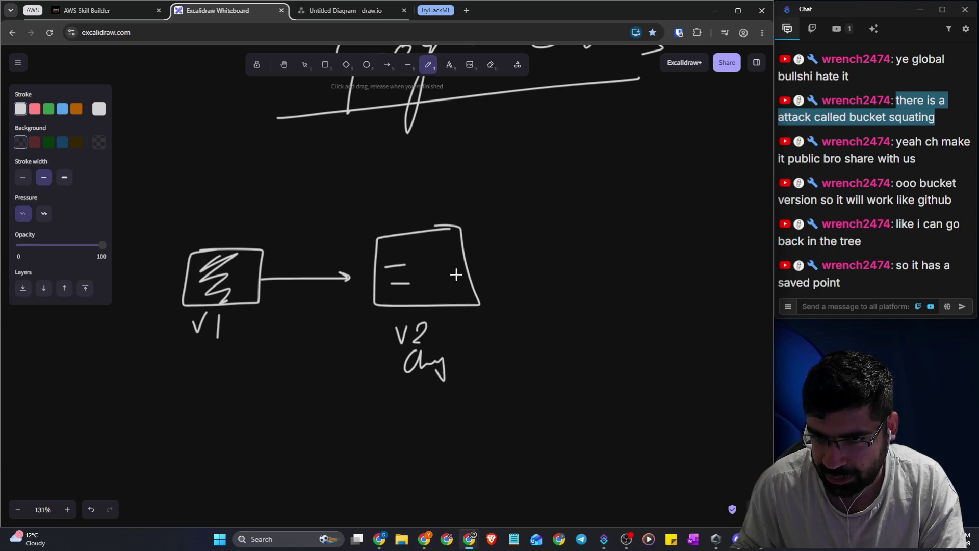
pyautogui.moveTo(489, 260)
pyautogui.mouseDown()
pyautogui.moveTo(569, 260)
pyautogui.moveTo(553, 269)
pyautogui.mouseUp()
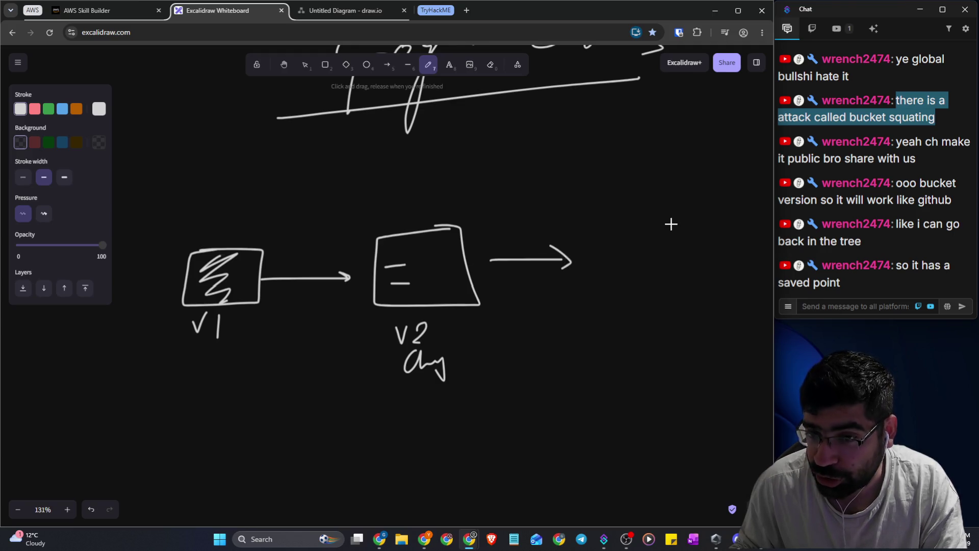
# Add a V3 box with a caption and content lines, then return to the Skill Builder lesson
pyautogui.moveTo(672, 221)
pyautogui.mouseDown()
pyautogui.moveTo(614, 287)
pyautogui.moveTo(718, 206)
pyautogui.moveTo(647, 217)
pyautogui.mouseUp()
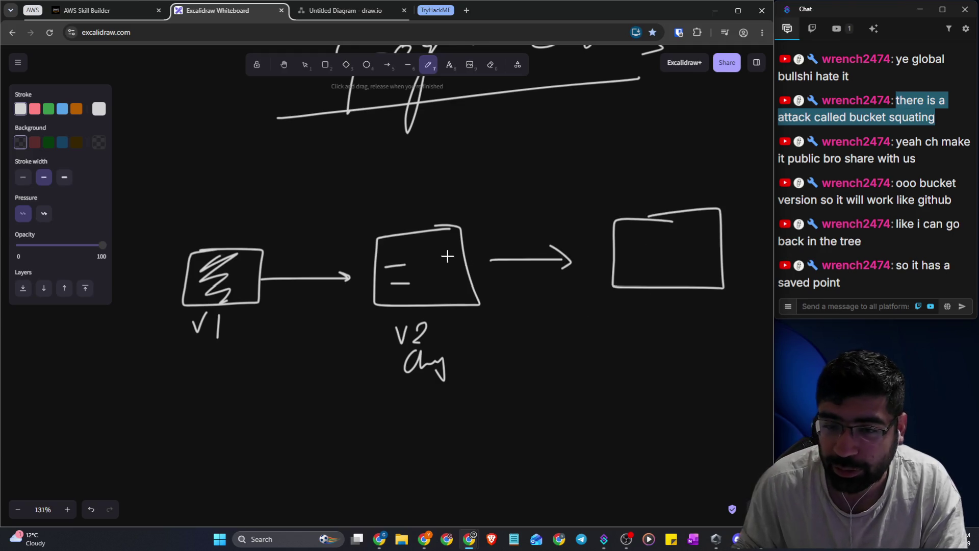
pyautogui.moveTo(416, 174); pyautogui.dragTo(421, 201)
pyautogui.moveTo(644, 306)
pyautogui.mouseDown()
pyautogui.moveTo(686, 317)
pyautogui.moveTo(654, 377)
pyautogui.mouseUp()
pyautogui.moveTo(660, 351)
pyautogui.mouseDown()
pyautogui.moveTo(657, 371)
pyautogui.moveTo(699, 363)
pyautogui.moveTo(686, 436)
pyautogui.mouseUp()
pyautogui.moveTo(637, 234)
pyautogui.mouseDown()
pyautogui.moveTo(656, 232)
pyautogui.moveTo(658, 248)
pyautogui.mouseUp()
pyautogui.moveTo(646, 264); pyautogui.dragTo(655, 275)
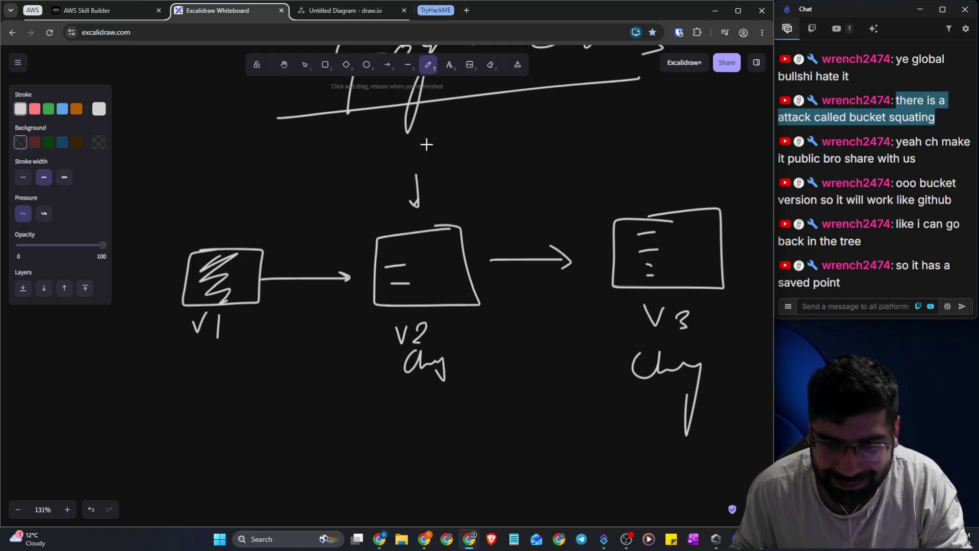
pyautogui.click(87, 11)
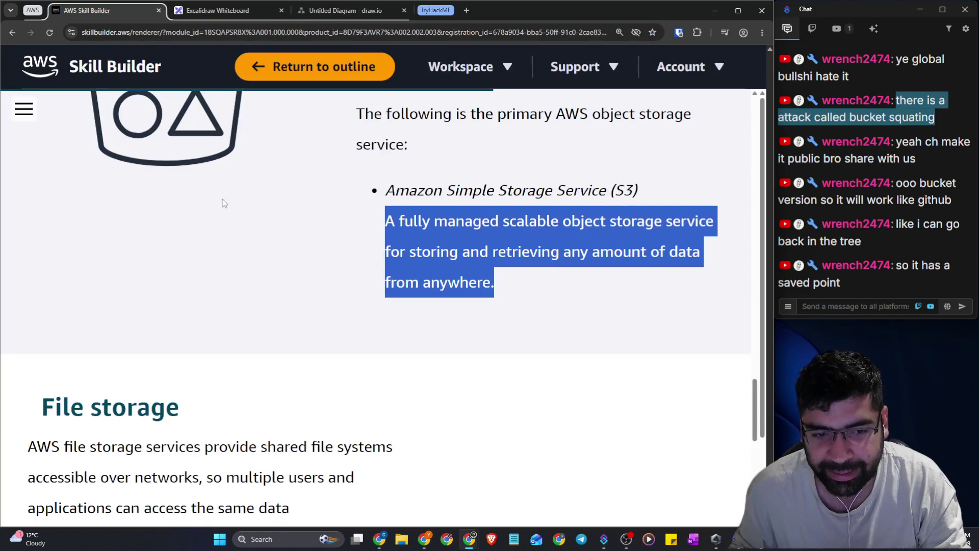
# Bring the S3 Create bucket form back and scroll to the default encryption section
pyautogui.hotkey('alt', 'Tab')
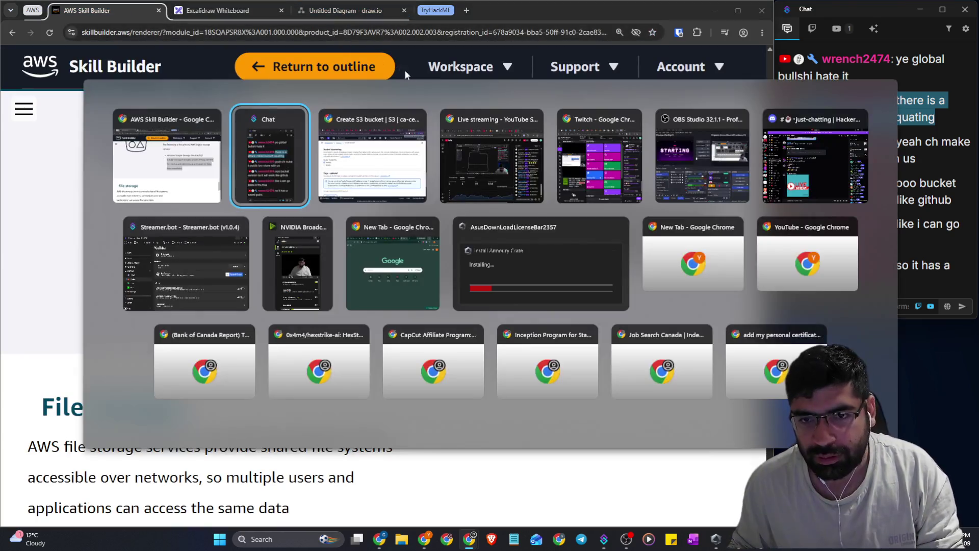
pyautogui.click(373, 160)
pyautogui.scroll(-2, 96, 170)
pyautogui.scroll(1, 102, 176)
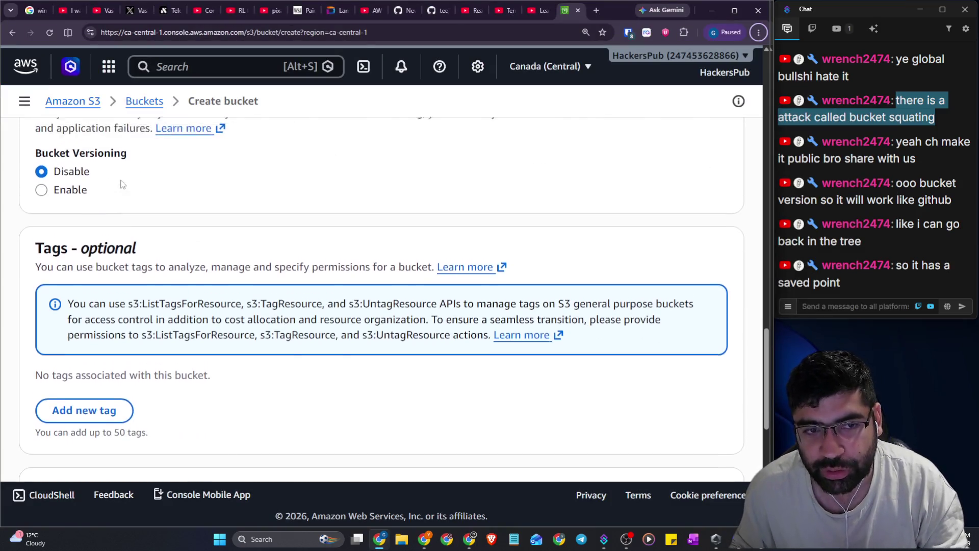
pyautogui.scroll(1, 227, 222)
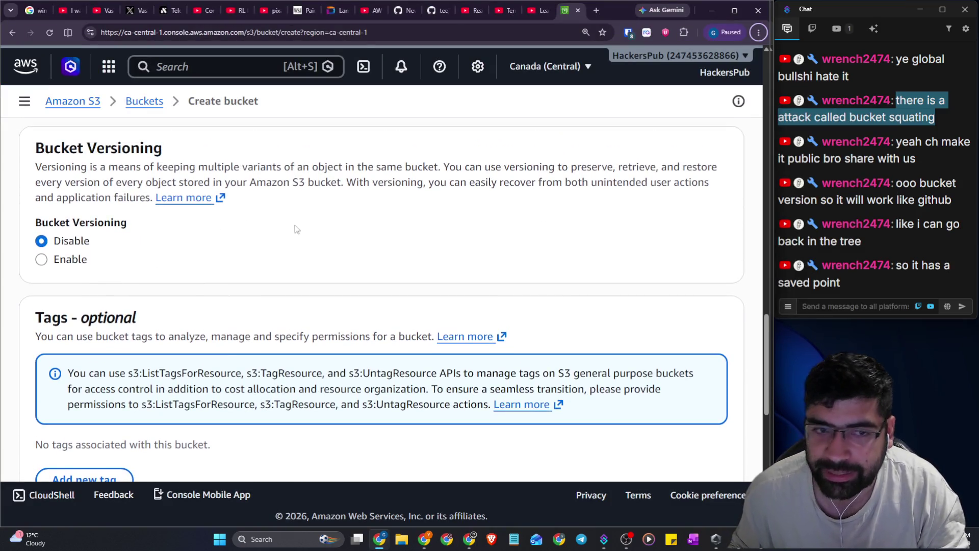
pyautogui.scroll(-1, 123, 252)
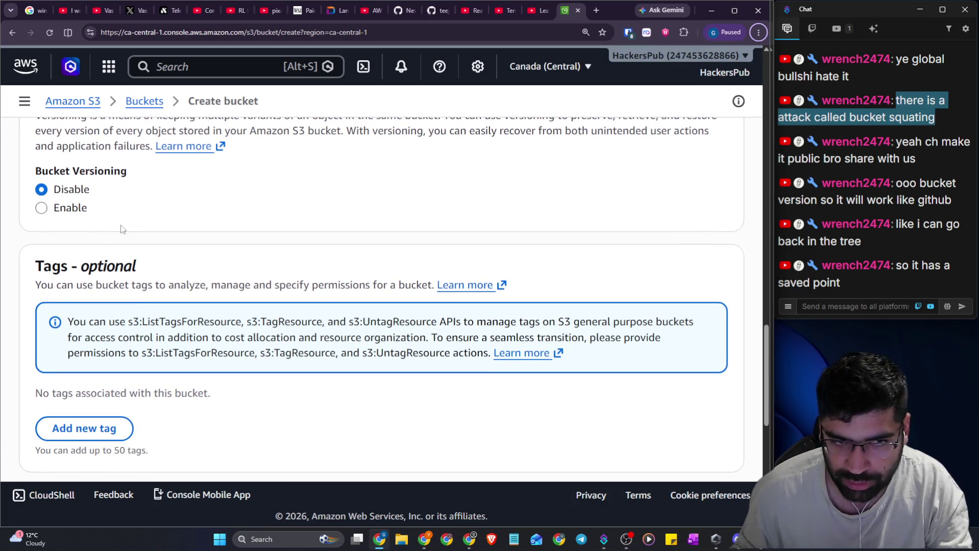
pyautogui.scroll(-6, 122, 229)
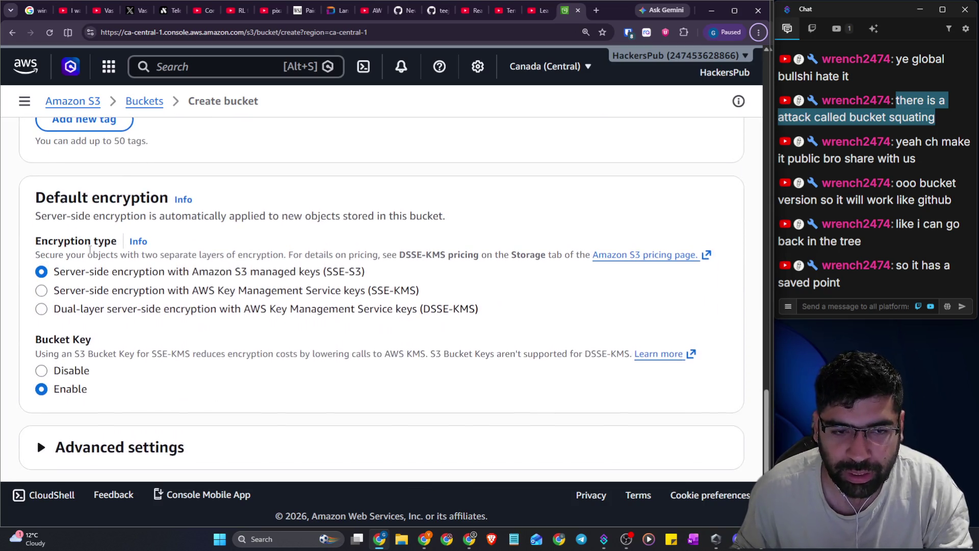
pyautogui.scroll(-1, 90, 250)
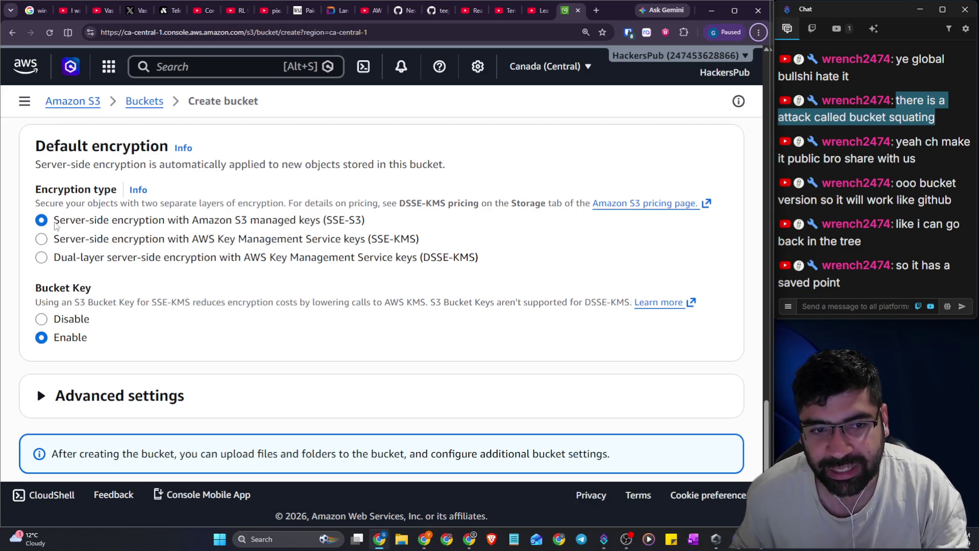
# Compare SSE-S3, SSE-KMS and DSSE-KMS encryption types, settling on dual-layer DSSE-KMS
pyautogui.moveTo(55, 226)
pyautogui.mouseDown()
pyautogui.moveTo(343, 239)
pyautogui.moveTo(477, 261)
pyautogui.mouseUp()
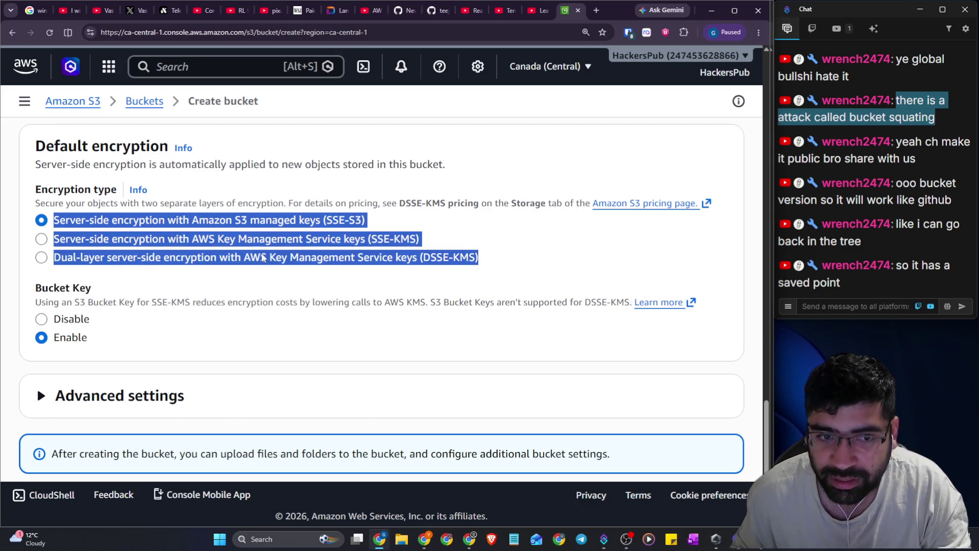
pyautogui.click(262, 258)
pyautogui.moveTo(189, 220); pyautogui.dragTo(325, 224)
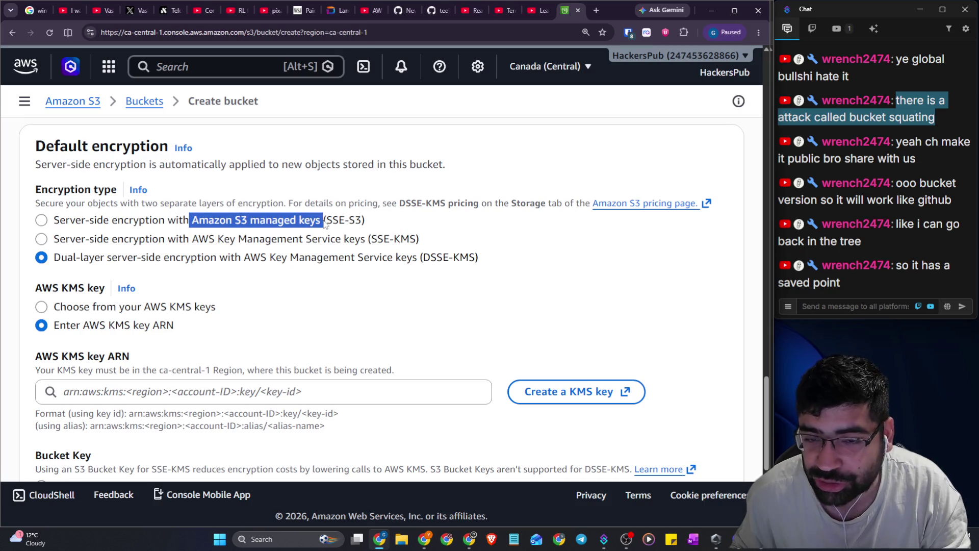
pyautogui.click(325, 222)
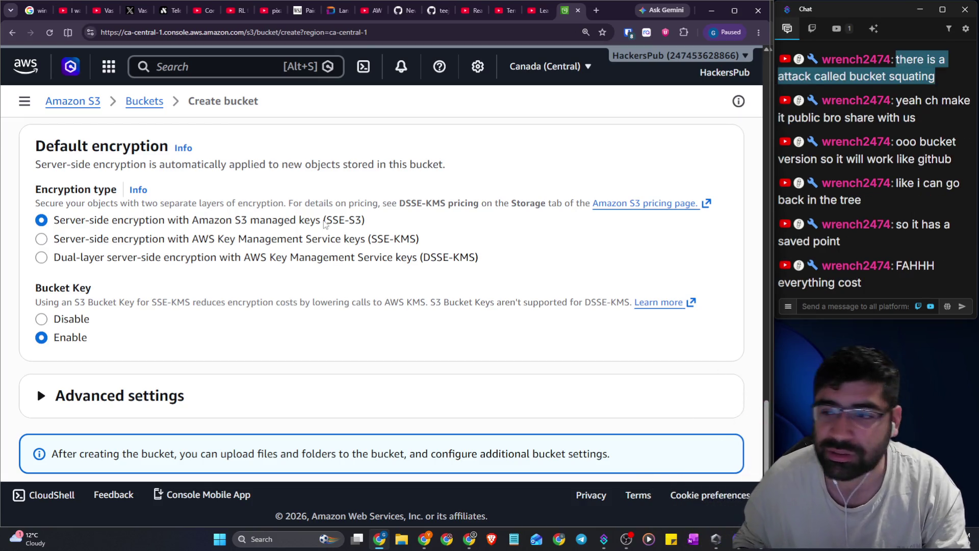
pyautogui.click(158, 242)
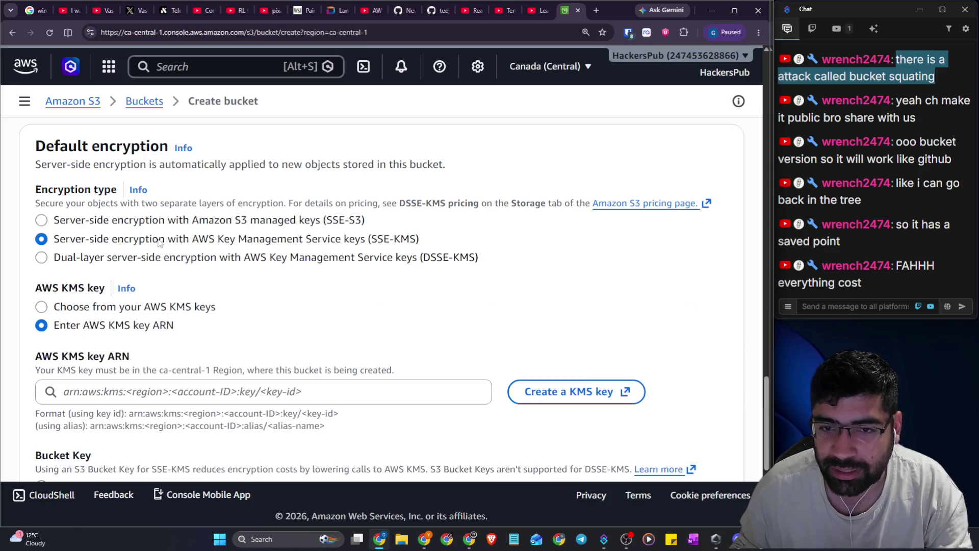
pyautogui.click(205, 261)
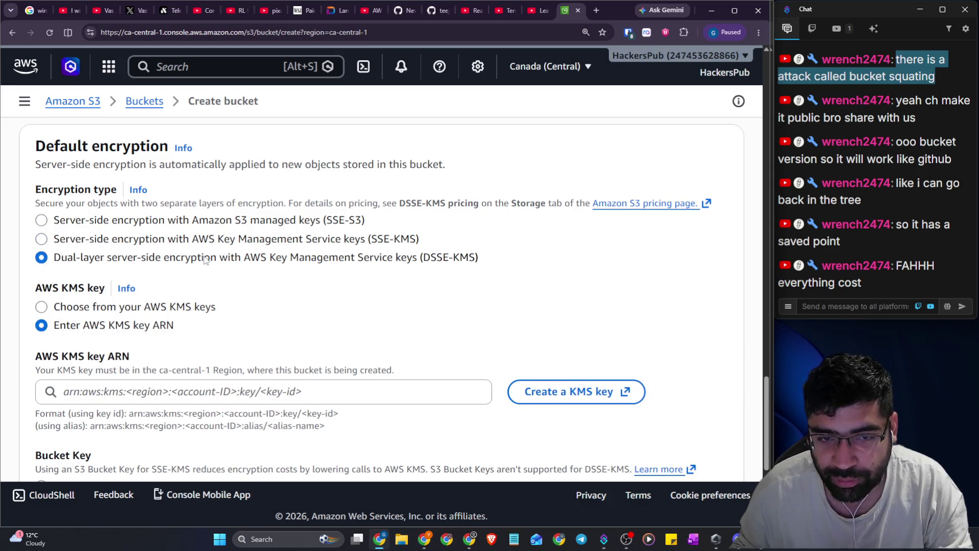
# Switch to choosing from existing AWS KMS keys and browse the available key list
pyautogui.scroll(-1, 201, 263)
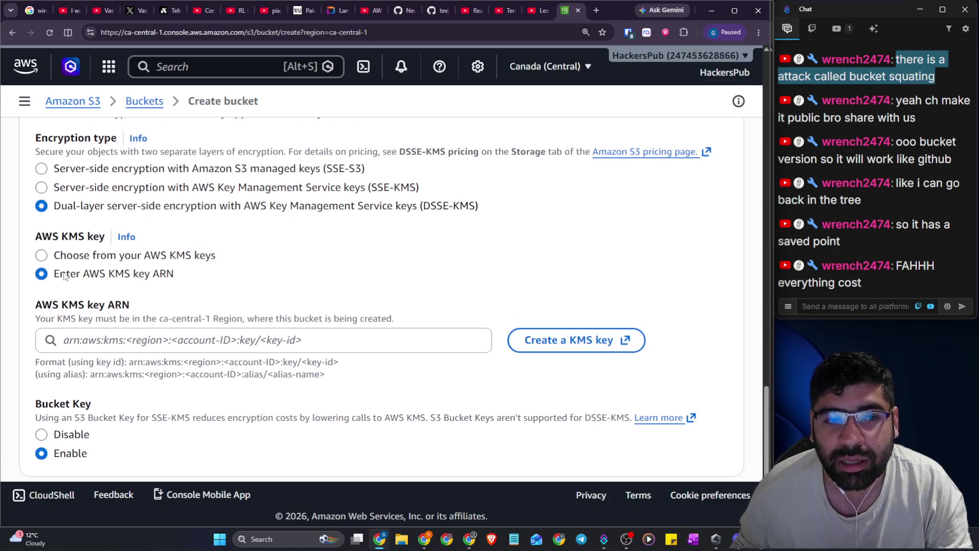
pyautogui.moveTo(42, 237); pyautogui.dragTo(86, 242)
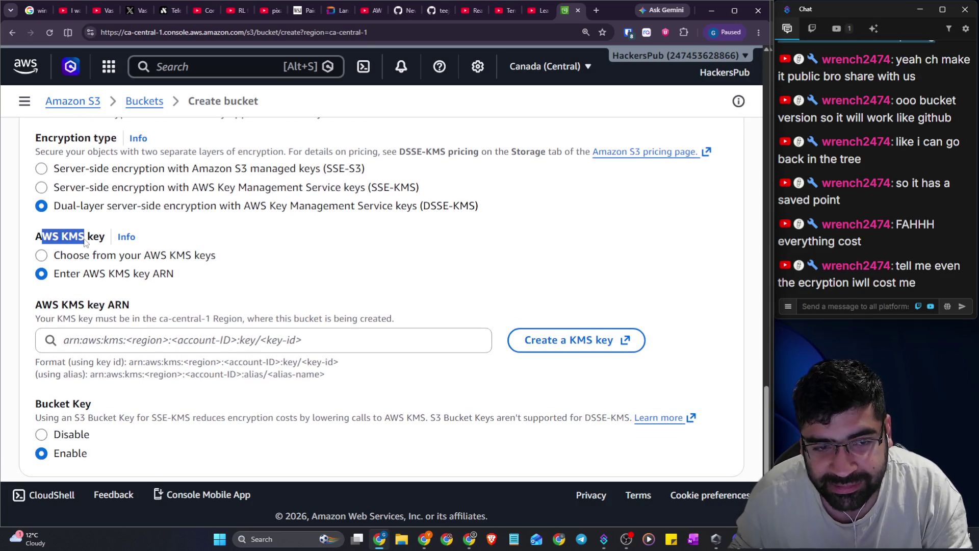
pyautogui.click(112, 256)
pyautogui.click(127, 328)
pyautogui.scroll(-2, 193, 287)
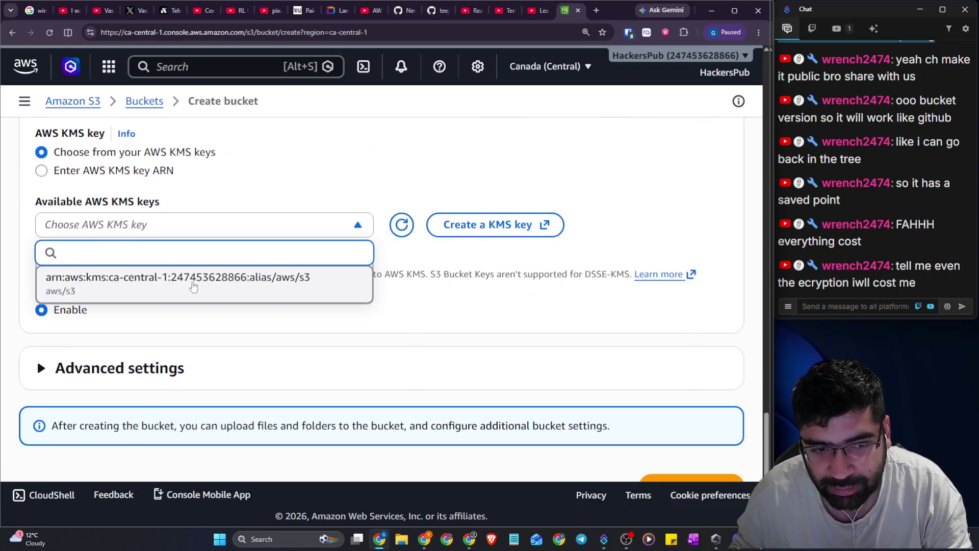
pyautogui.scroll(2, 213, 217)
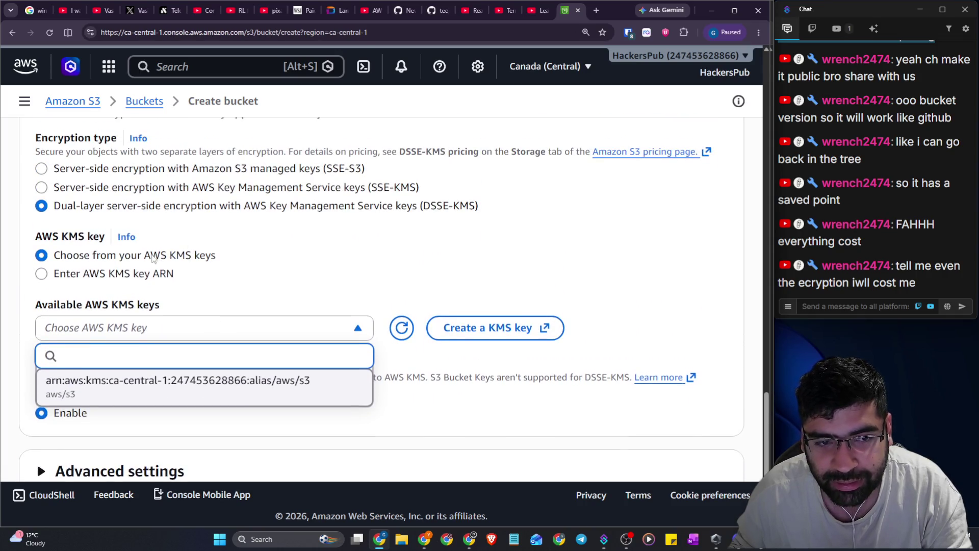
# Keep 'Enter AWS KMS key ARN' and expand Advanced settings to reveal Object Lock
pyautogui.click(137, 272)
pyautogui.scroll(-3, 138, 271)
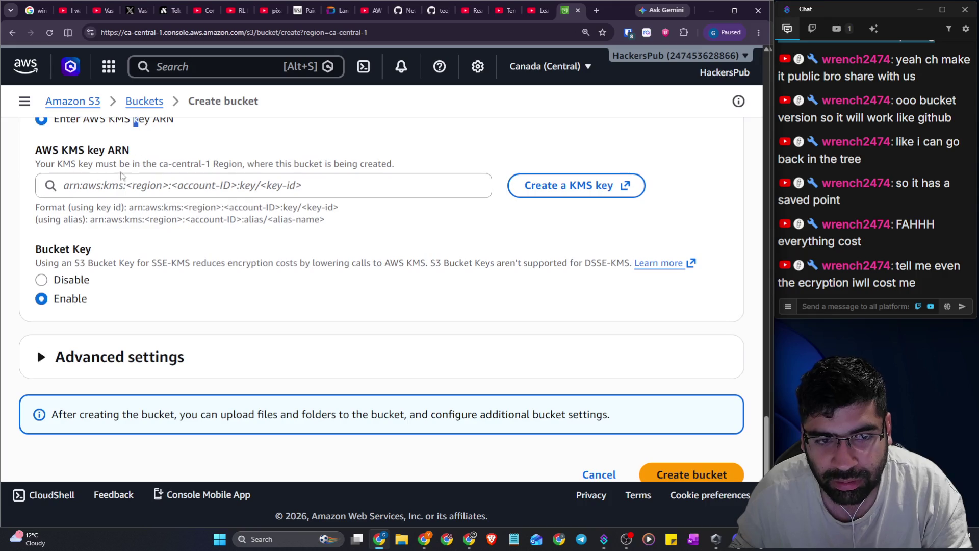
pyautogui.scroll(-2, 193, 242)
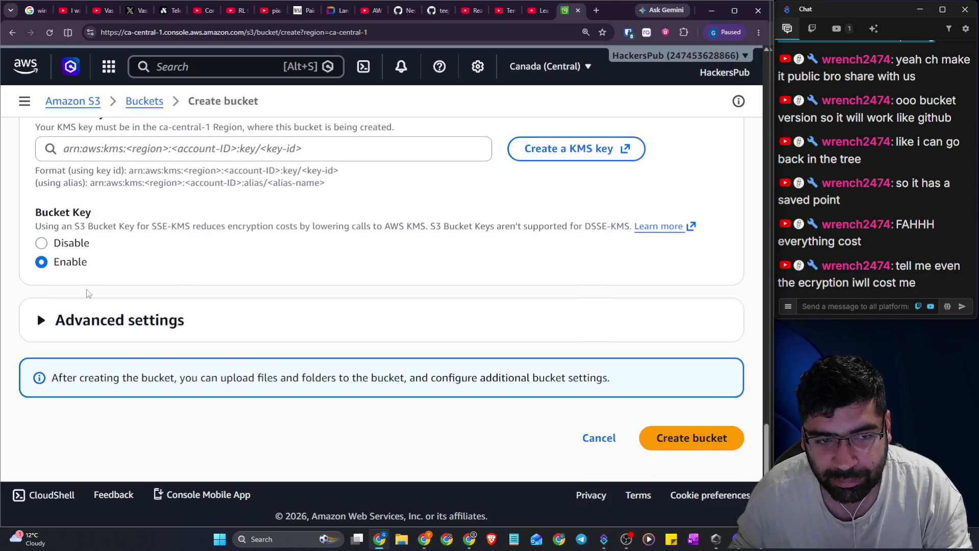
pyautogui.click(181, 326)
pyautogui.scroll(-3, 174, 265)
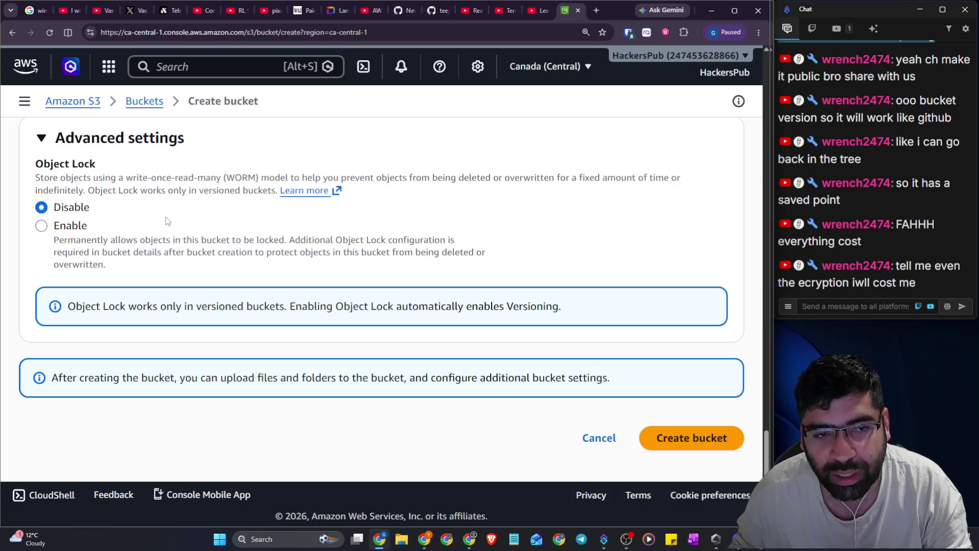
# Highlight the Object Lock description, KMS key wording and the DSSE-KMS pricing note while reading
pyautogui.moveTo(39, 177); pyautogui.dragTo(247, 172)
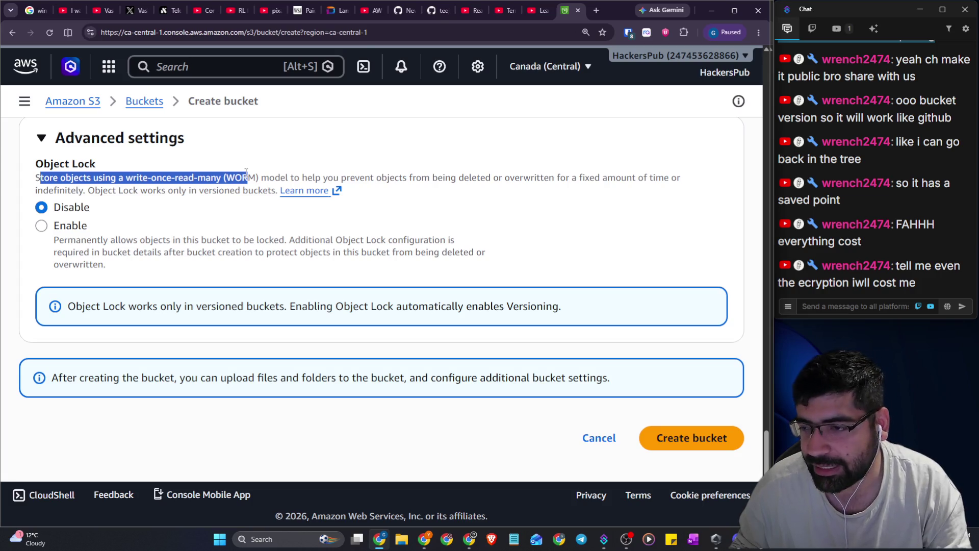
pyautogui.click(254, 173)
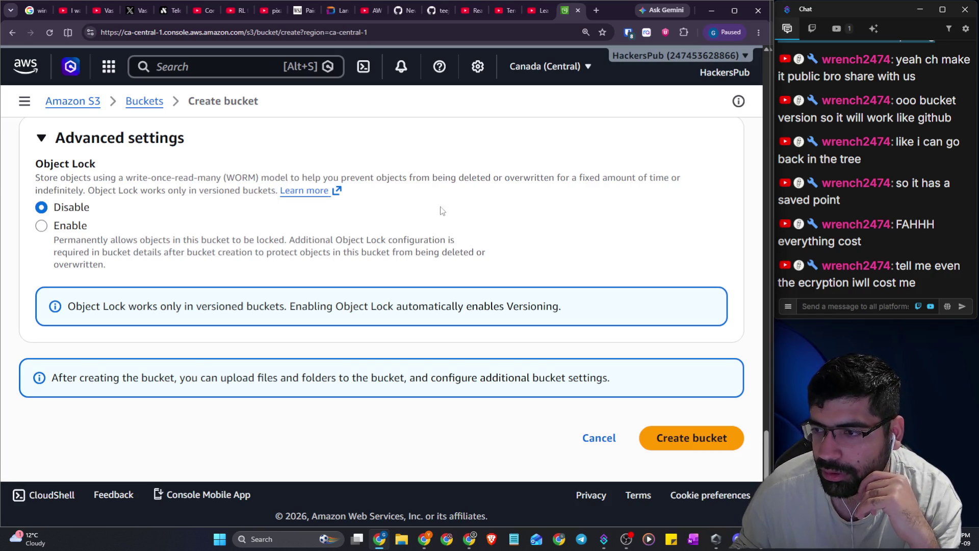
pyautogui.scroll(6, 506, 222)
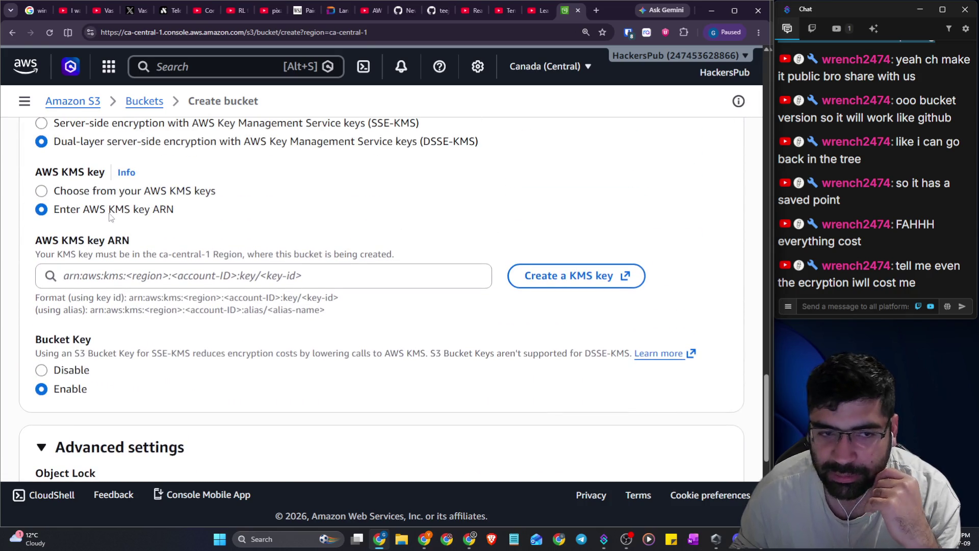
pyautogui.scroll(2, 117, 224)
pyautogui.moveTo(271, 245); pyautogui.dragTo(414, 245)
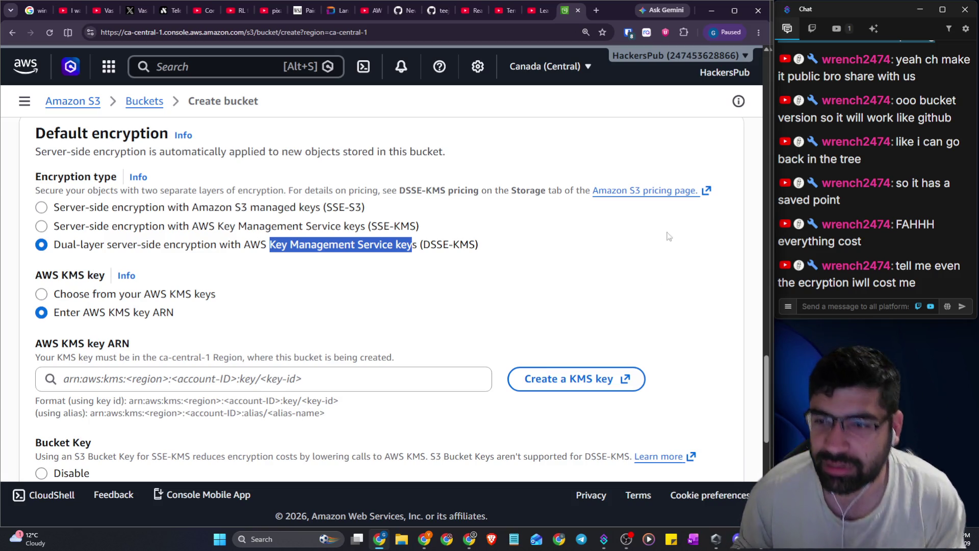
pyautogui.moveTo(266, 190); pyautogui.dragTo(658, 193)
# Open the Amazon S3 pricing page link in a new tab and view it
pyautogui.rightClick(658, 194)
pyautogui.click(673, 201)
pyautogui.click(570, 10)
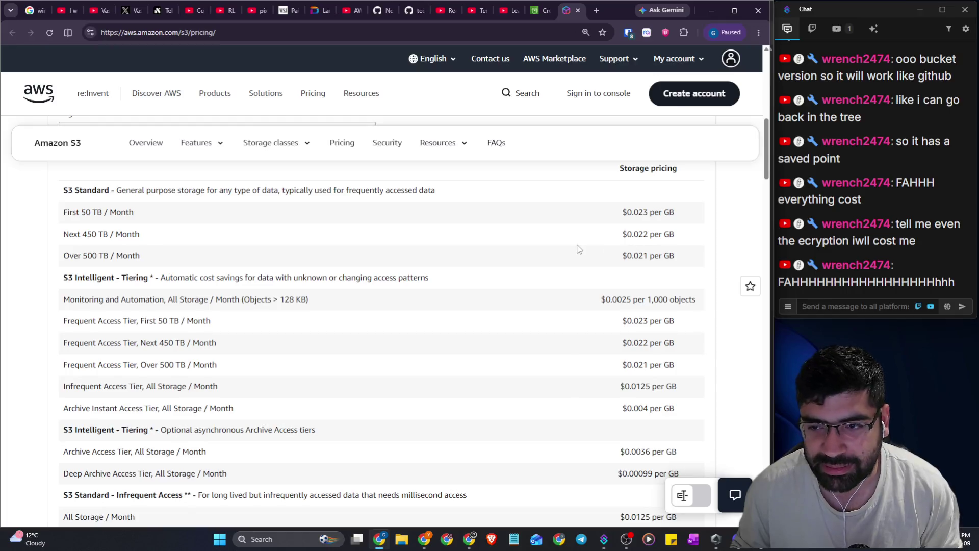
# Post the S3 pricing page URL in the stream chat, then return to the Create bucket tab
pyautogui.scroll(-6, 357, 262)
pyautogui.scroll(-5, 357, 263)
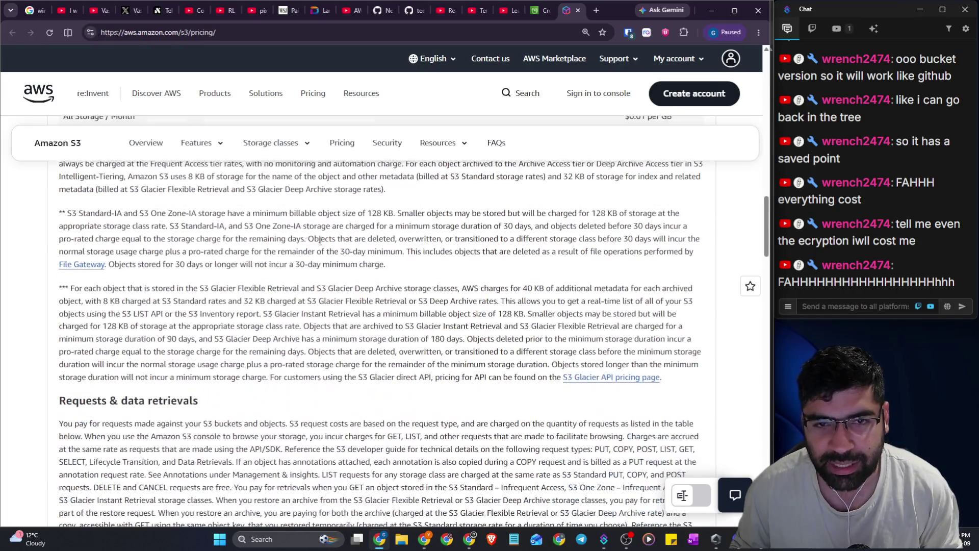
pyautogui.click(249, 33)
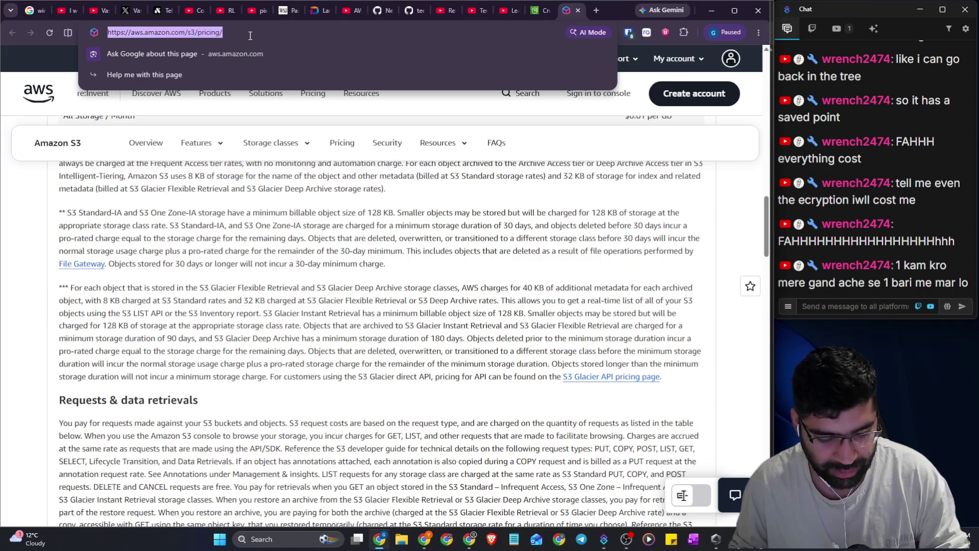
pyautogui.click(887, 305)
pyautogui.hotkey('ctrl', 'v')
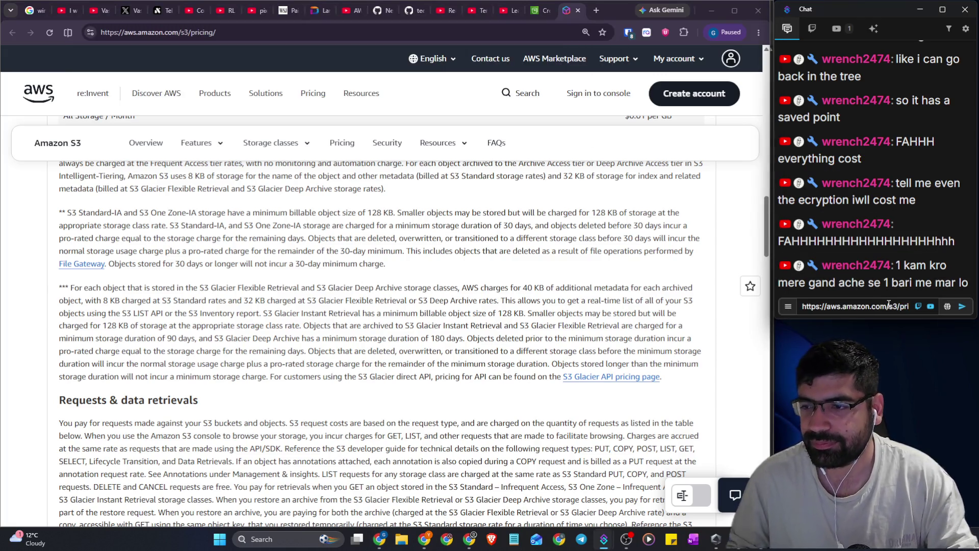
pyautogui.press('Return')
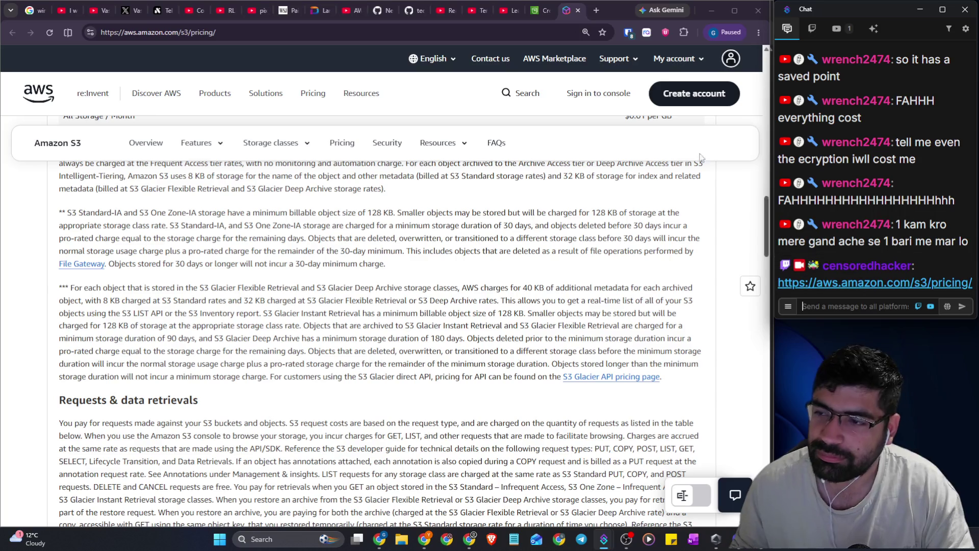
pyautogui.click(535, 11)
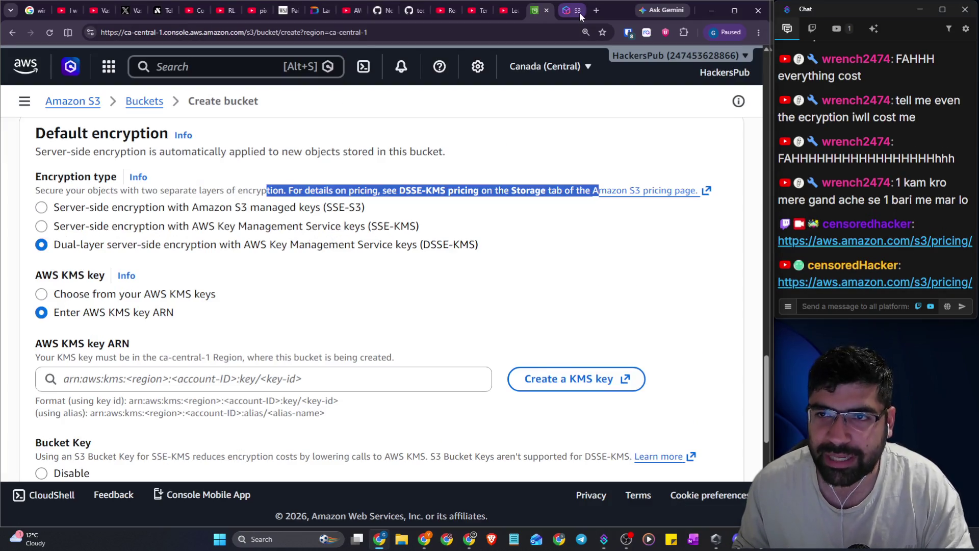
# Close the pricing tab and leave bucket creation for the Amazon S3 home page
pyautogui.click(579, 13)
pyautogui.click(579, 11)
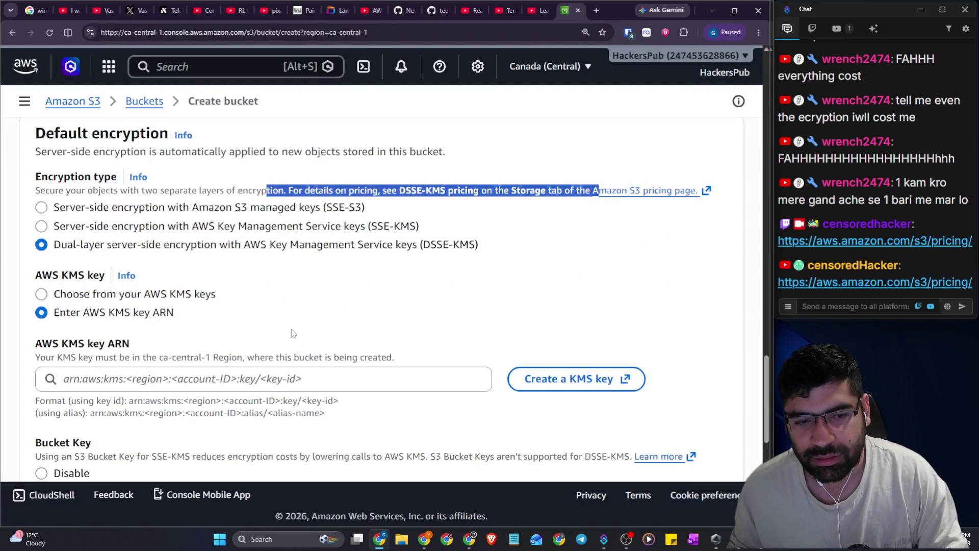
pyautogui.scroll(-10, 292, 329)
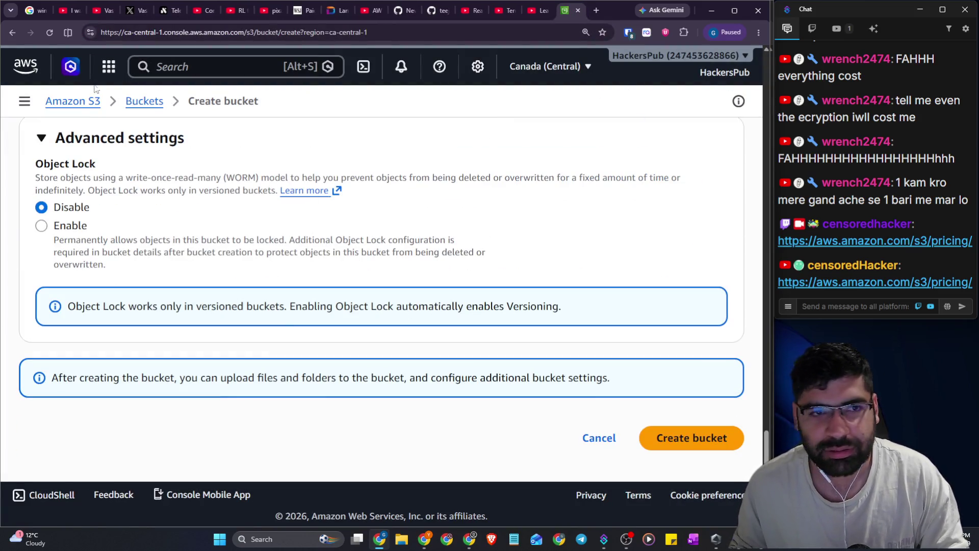
pyautogui.click(87, 102)
pyautogui.scroll(-3, 240, 224)
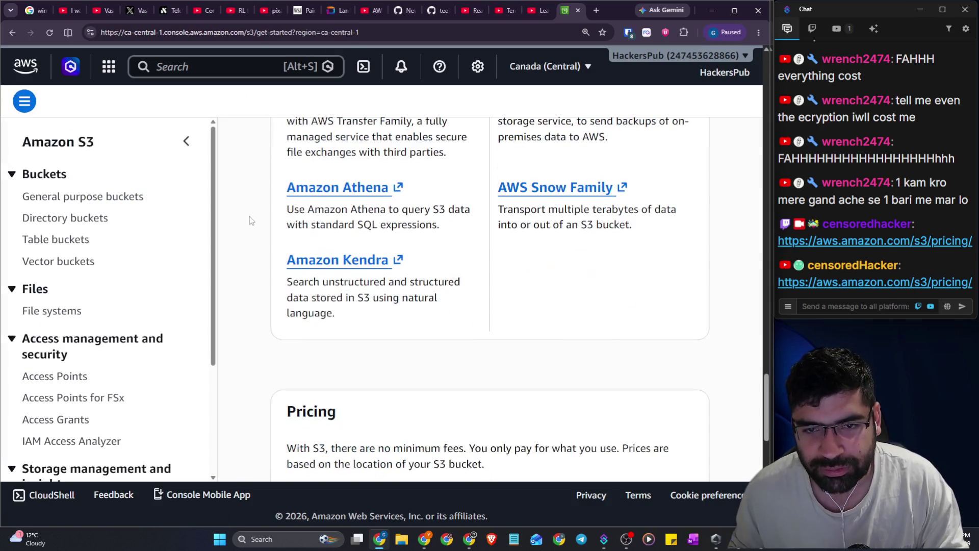
# Switch with Alt+Tab to the AWS Skill Builder lesson at its File storage section
pyautogui.hotkey('alt', 'Tab')
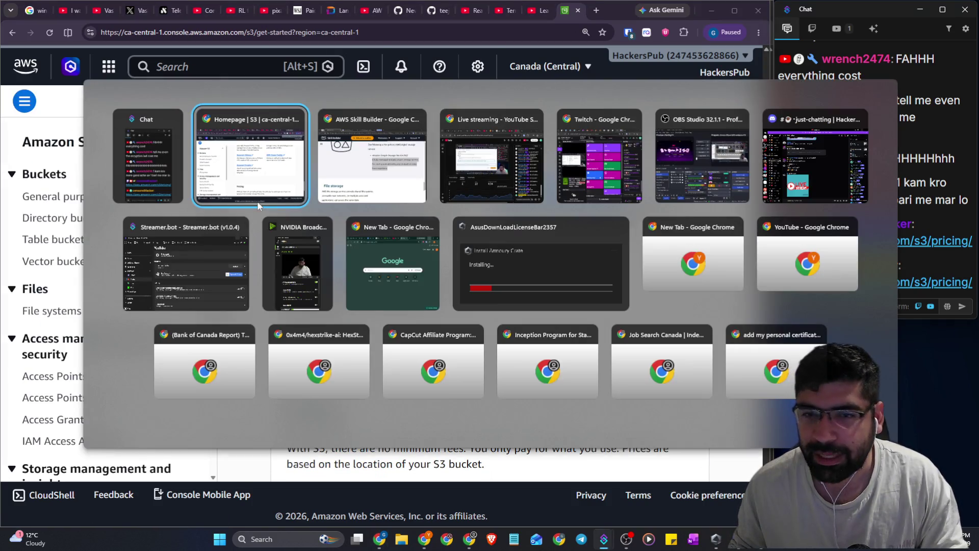
pyautogui.click(365, 189)
pyautogui.scroll(-3, 369, 225)
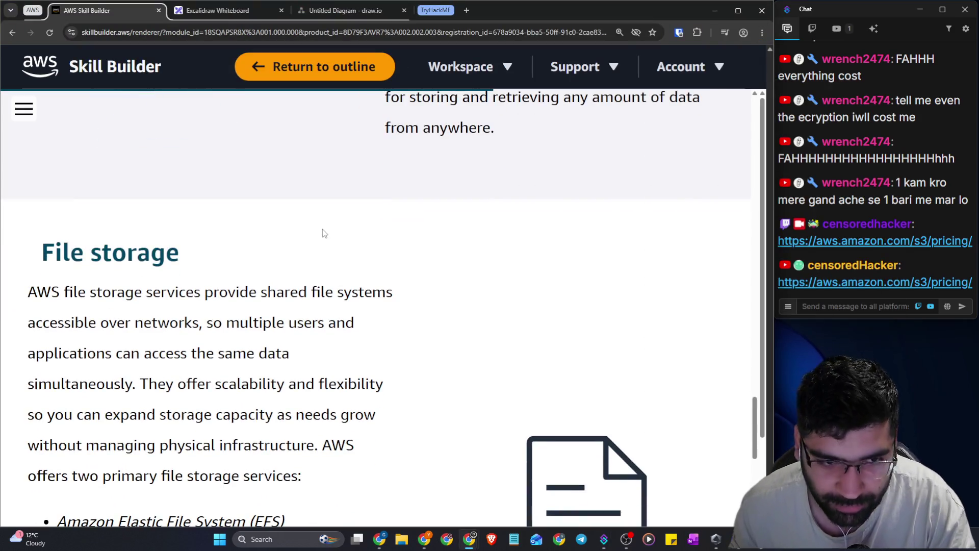
pyautogui.scroll(-1, 330, 219)
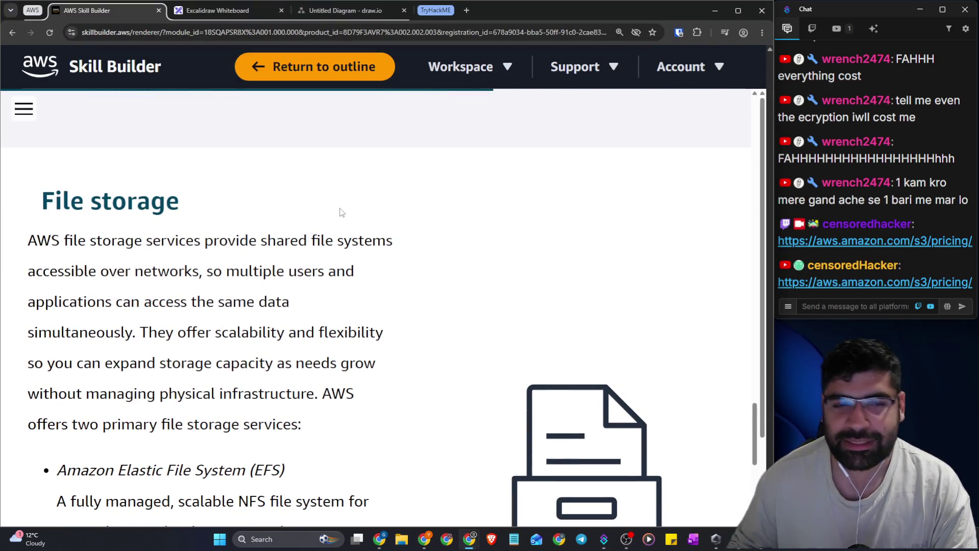
pyautogui.scroll(-8, 338, 208)
pyautogui.scroll(-5, 334, 207)
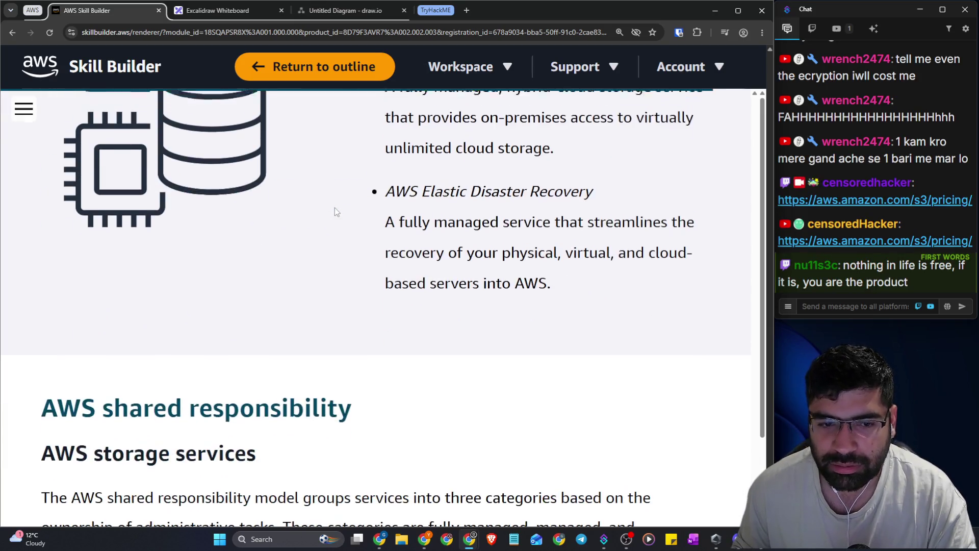
pyautogui.scroll(14, 334, 207)
pyautogui.scroll(1, 333, 208)
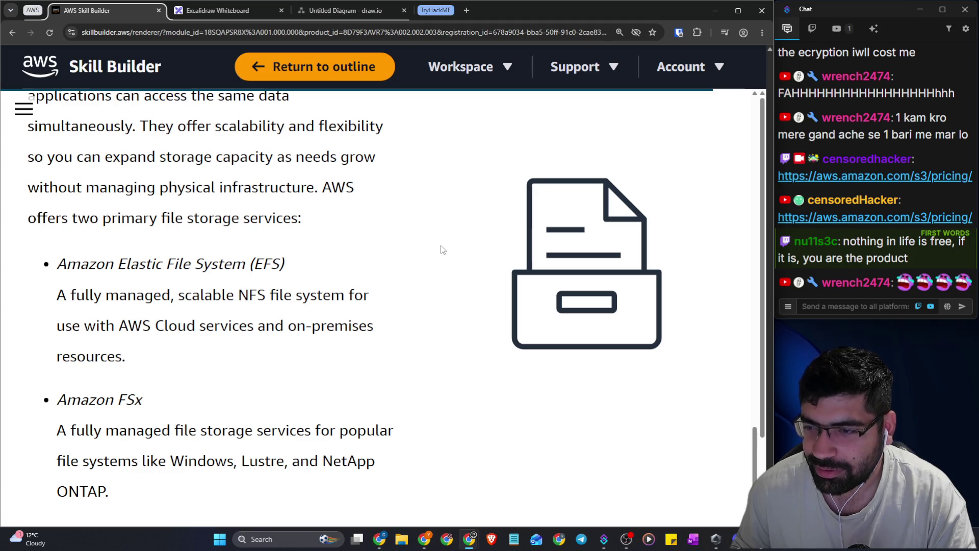
pyautogui.moveTo(912, 253); pyautogui.dragTo(833, 252)
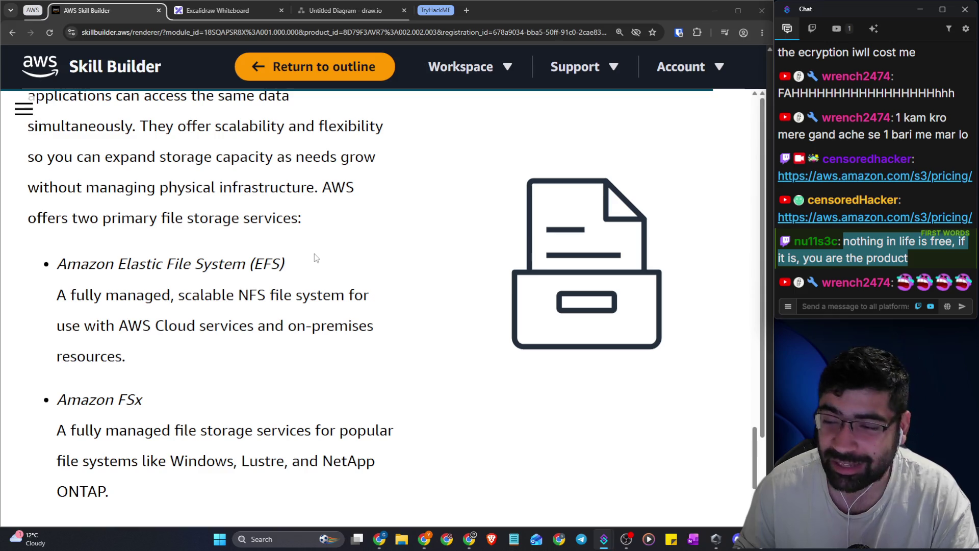
pyautogui.scroll(3, 315, 258)
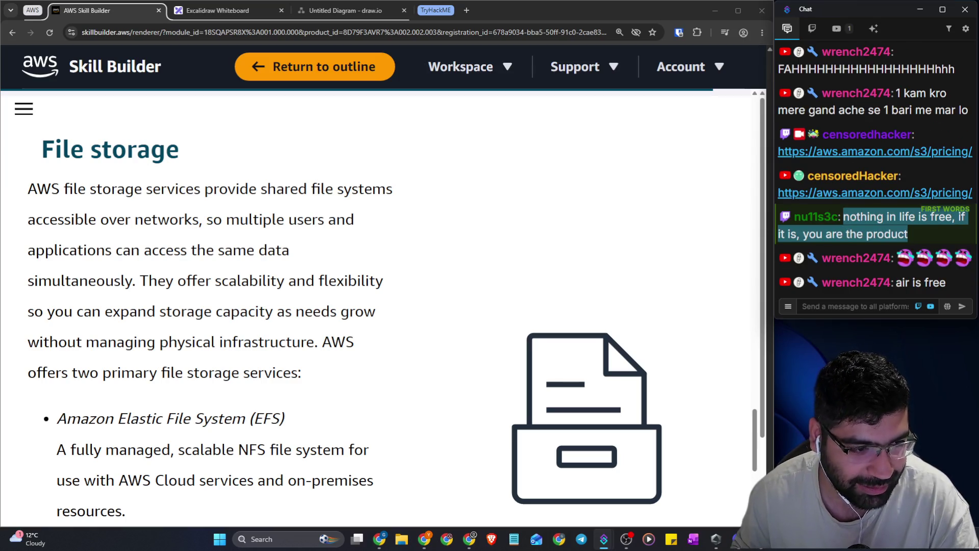
pyautogui.hotkey('alt', 'Tab')
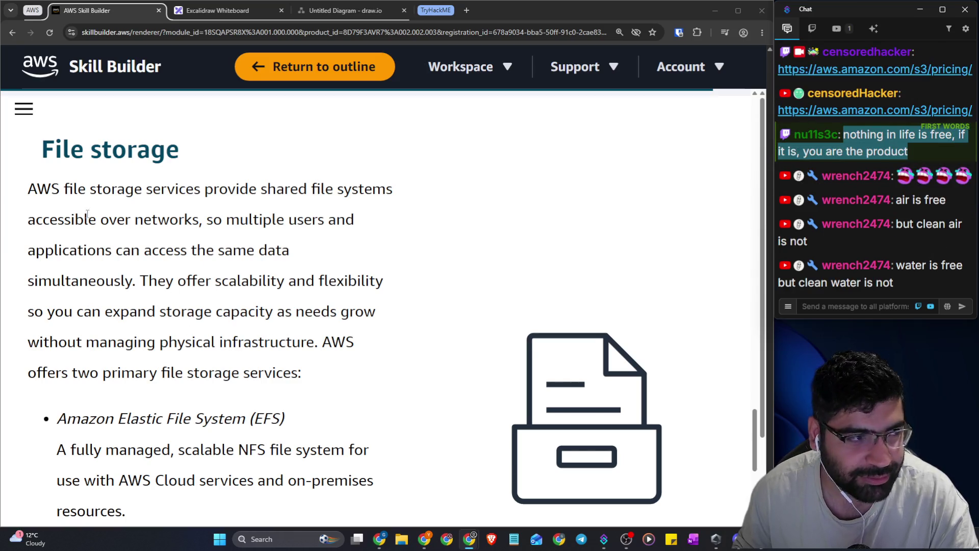
pyautogui.click(73, 184)
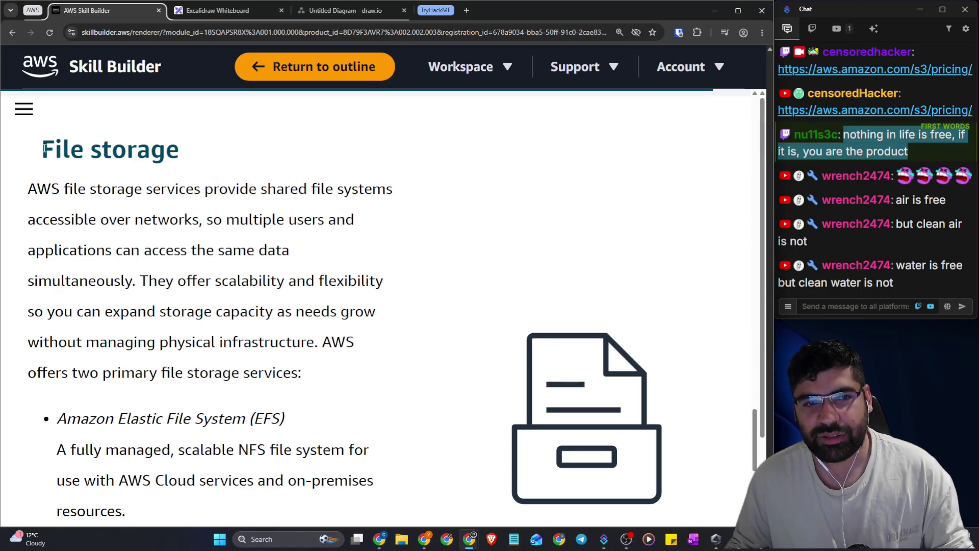
pyautogui.moveTo(45, 149); pyautogui.dragTo(218, 164)
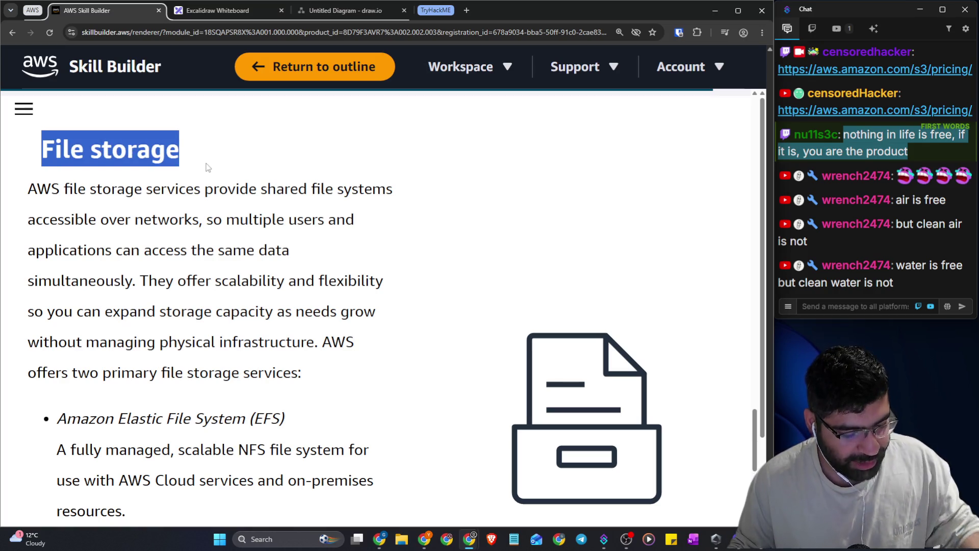
pyautogui.click(238, 189)
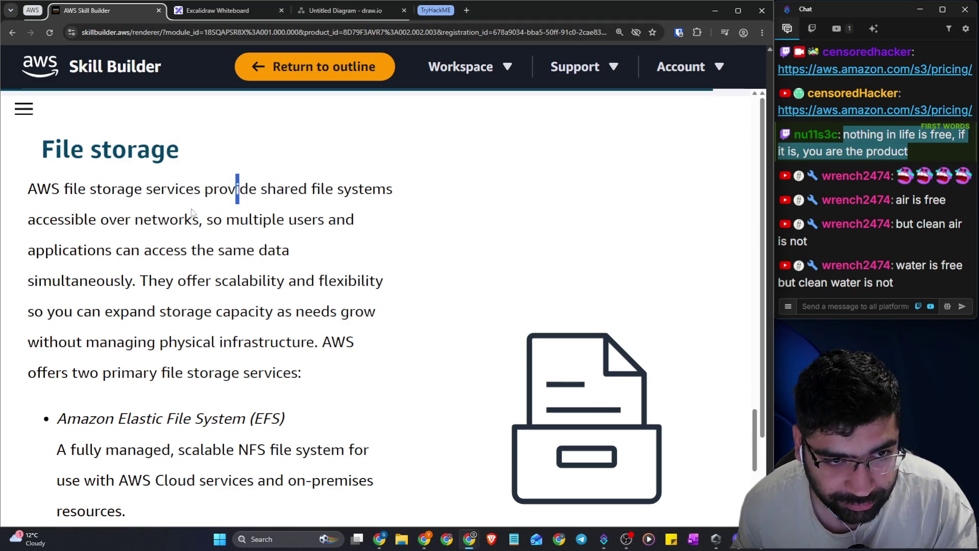
pyautogui.moveTo(97, 195); pyautogui.dragTo(386, 197)
pyautogui.moveTo(97, 220); pyautogui.dragTo(198, 219)
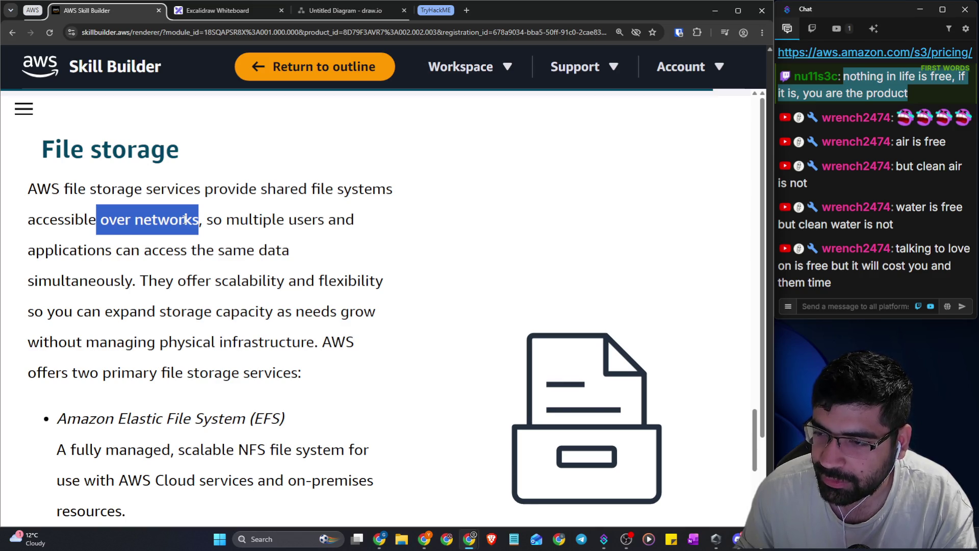
pyautogui.click(240, 260)
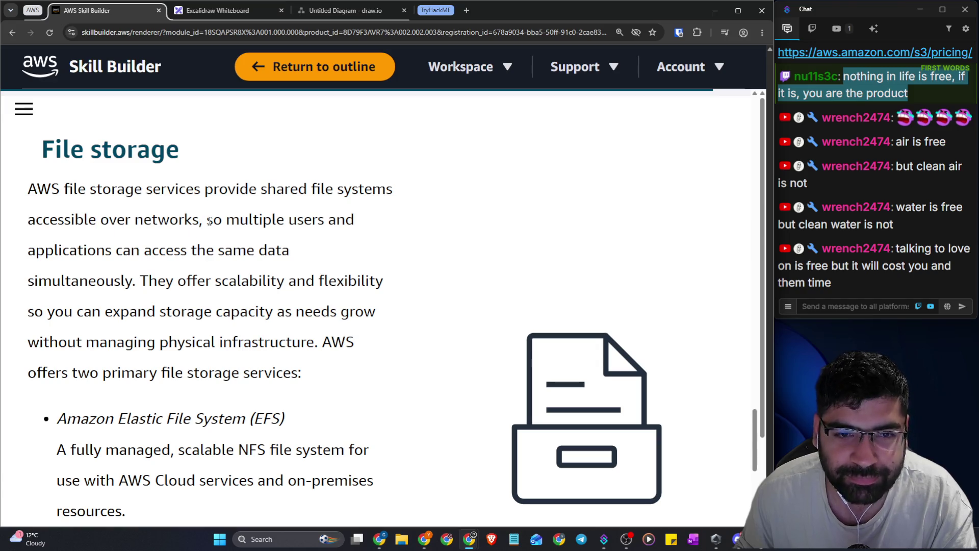
pyautogui.moveTo(208, 221); pyautogui.dragTo(355, 220)
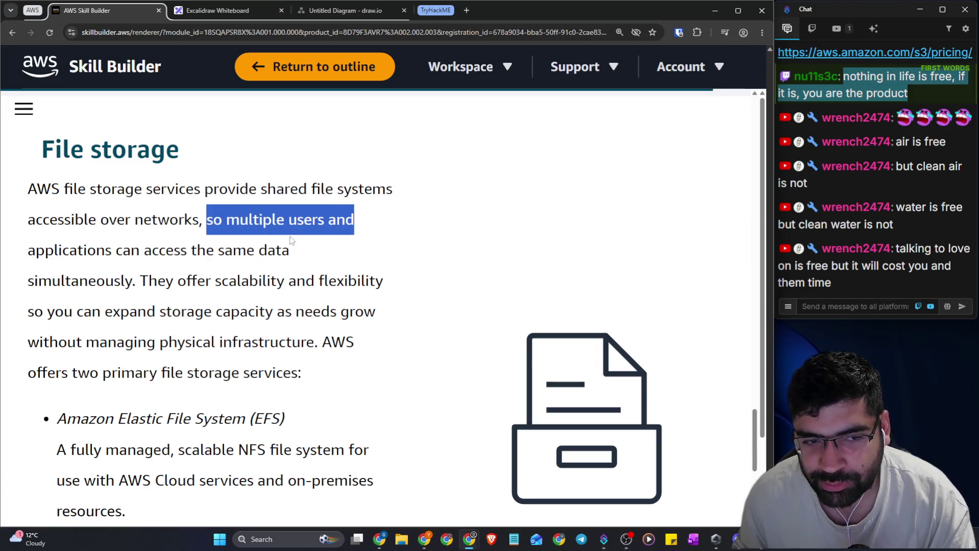
pyautogui.click(116, 251)
pyautogui.moveTo(117, 251); pyautogui.dragTo(291, 250)
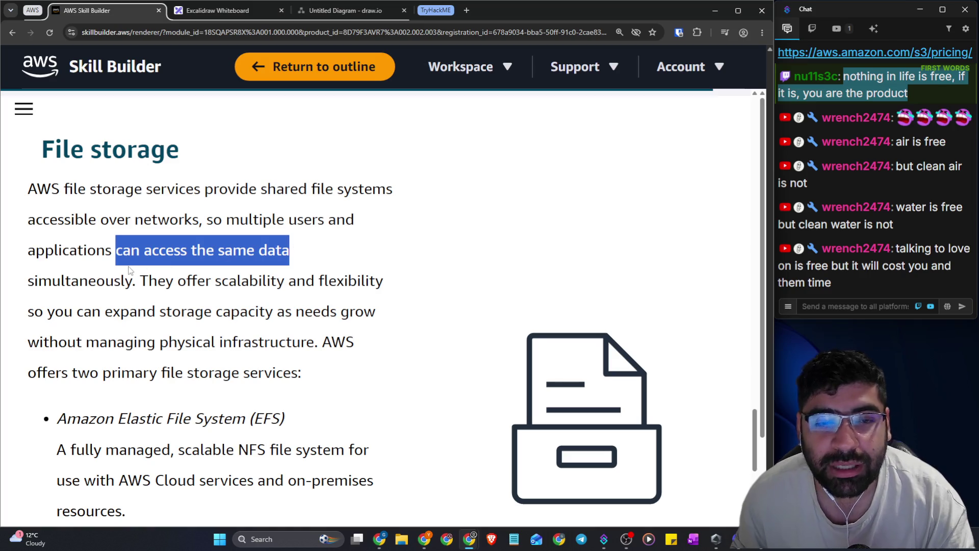
pyautogui.moveTo(132, 281); pyautogui.dragTo(17, 199)
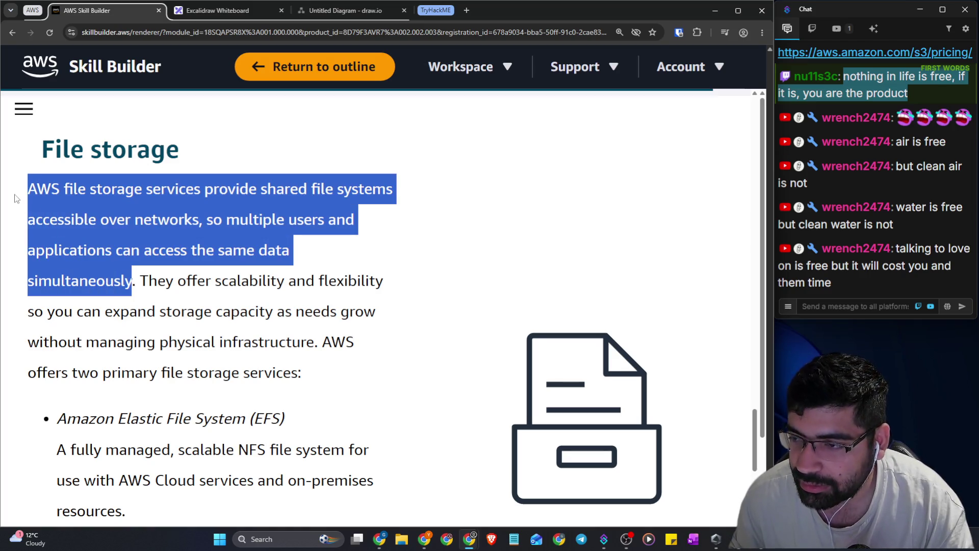
pyautogui.scroll(-2, 67, 207)
pyautogui.moveTo(149, 177); pyautogui.dragTo(379, 185)
pyautogui.moveTo(55, 214); pyautogui.dragTo(387, 215)
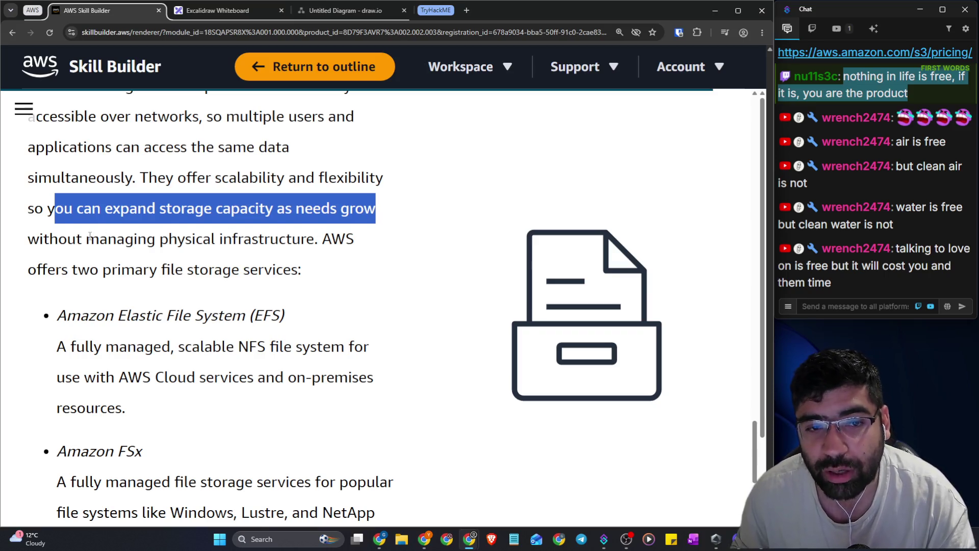
pyautogui.moveTo(99, 240); pyautogui.dragTo(362, 244)
pyautogui.scroll(-1, 128, 249)
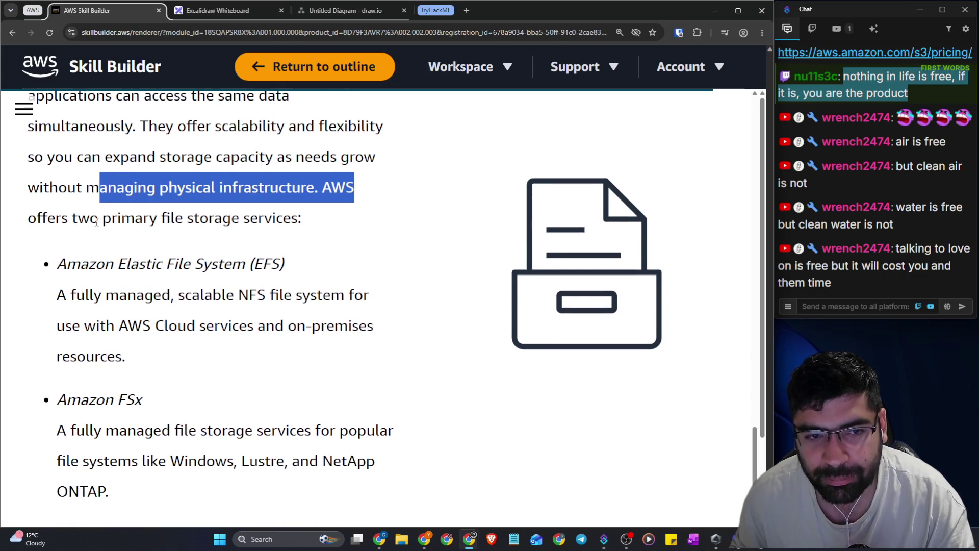
pyautogui.moveTo(95, 221); pyautogui.dragTo(303, 220)
pyautogui.scroll(-2, 247, 219)
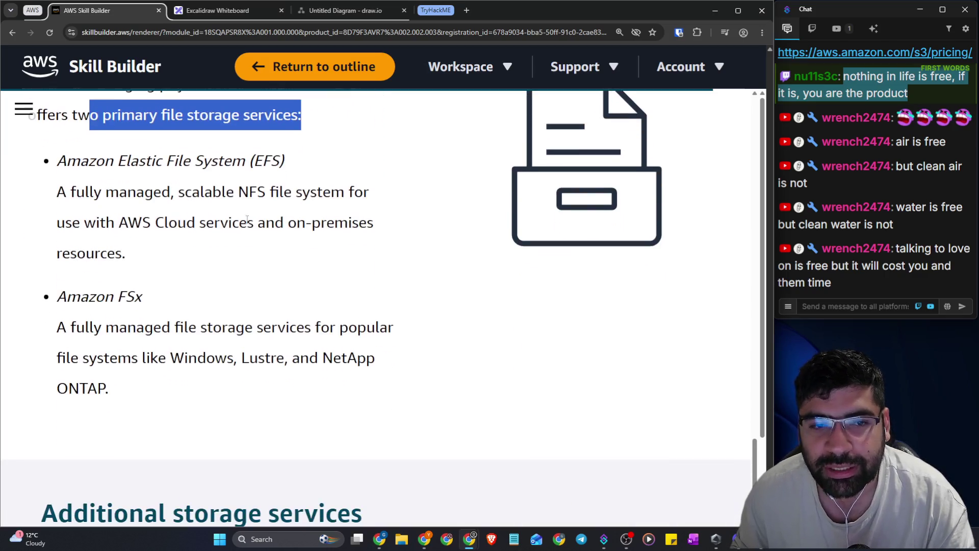
pyautogui.moveTo(118, 161); pyautogui.dragTo(277, 160)
pyautogui.moveTo(178, 192); pyautogui.dragTo(375, 199)
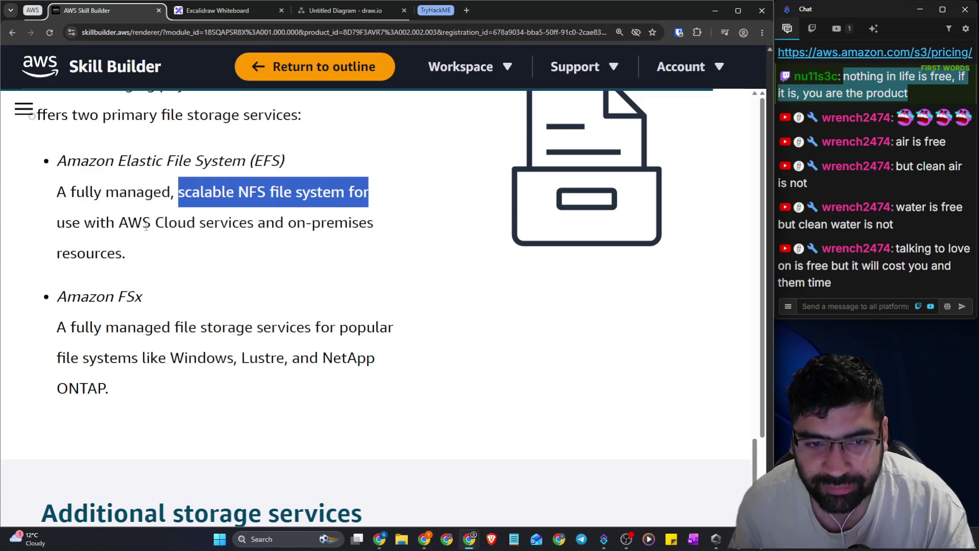
pyautogui.moveTo(127, 224)
pyautogui.mouseDown()
pyautogui.moveTo(290, 194)
pyautogui.moveTo(373, 223)
pyautogui.moveTo(383, 245)
pyautogui.mouseUp()
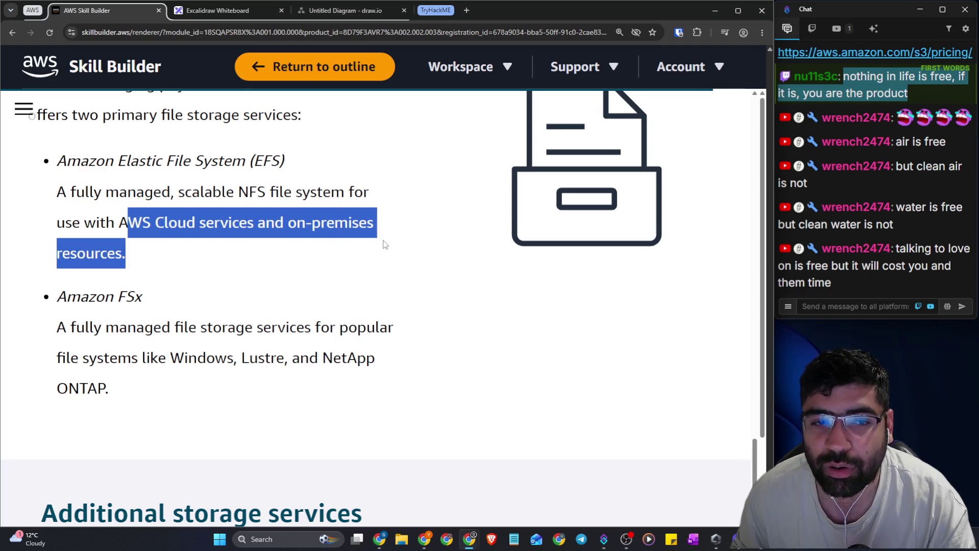
pyautogui.click(389, 268)
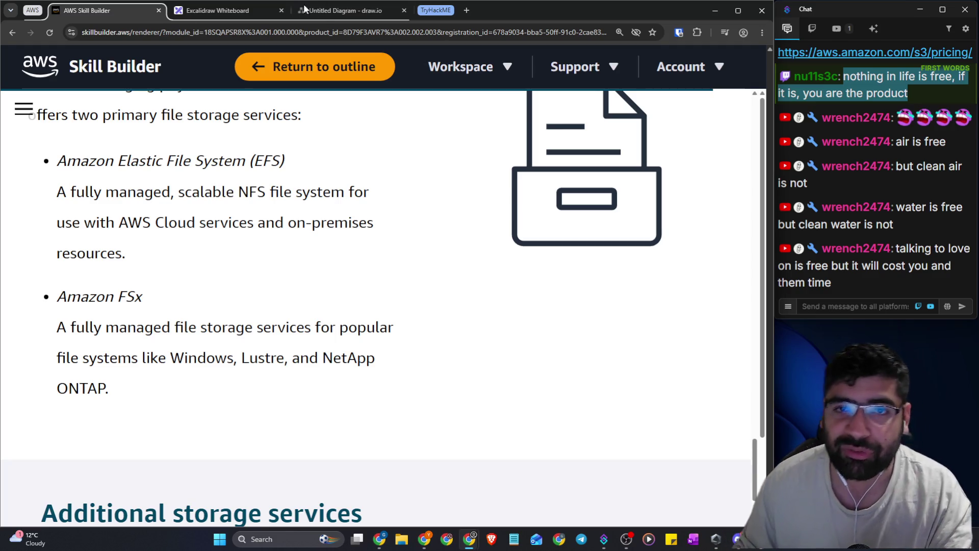
pyautogui.click(320, 14)
# In Excalidraw, draw four boxes at the left and right corners of empty canvas
pyautogui.click(249, 16)
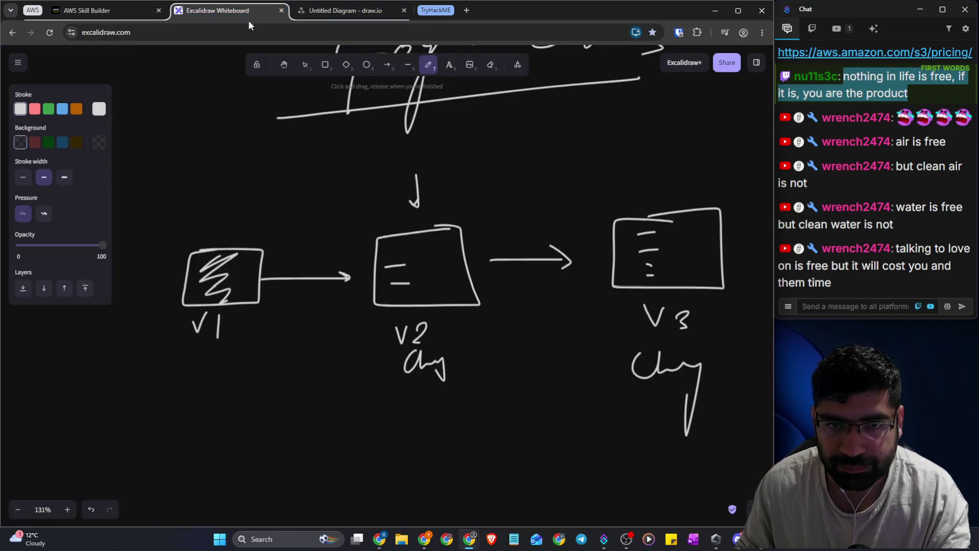
pyautogui.scroll(-7, 441, 88)
pyautogui.moveTo(304, 143)
pyautogui.mouseDown()
pyautogui.moveTo(252, 215)
pyautogui.moveTo(280, 143)
pyautogui.mouseUp()
pyautogui.moveTo(266, 320)
pyautogui.mouseDown()
pyautogui.moveTo(347, 319)
pyautogui.moveTo(284, 448)
pyautogui.moveTo(296, 305)
pyautogui.mouseUp()
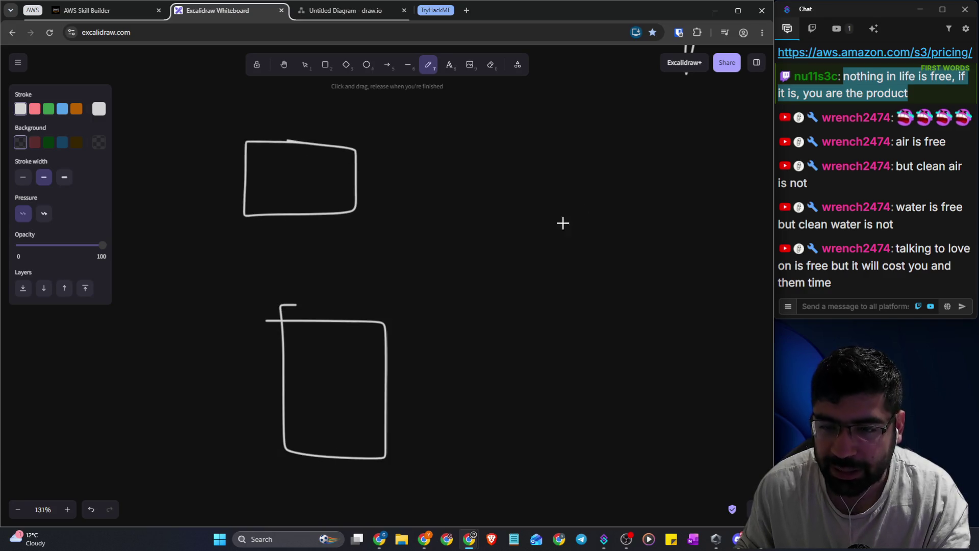
pyautogui.moveTo(675, 129)
pyautogui.mouseDown()
pyautogui.moveTo(577, 133)
pyautogui.moveTo(671, 219)
pyautogui.moveTo(692, 124)
pyautogui.mouseUp()
pyautogui.moveTo(697, 296)
pyautogui.mouseDown()
pyautogui.moveTo(626, 291)
pyautogui.moveTo(689, 405)
pyautogui.moveTo(705, 297)
pyautogui.mouseUp()
pyautogui.moveTo(268, 106)
pyautogui.mouseDown()
pyautogui.moveTo(288, 108)
pyautogui.moveTo(288, 124)
pyautogui.mouseUp()
# Label the four boxes, including IT and US
pyautogui.moveTo(274, 123)
pyautogui.mouseDown()
pyautogui.moveTo(321, 108)
pyautogui.moveTo(316, 118)
pyautogui.mouseUp()
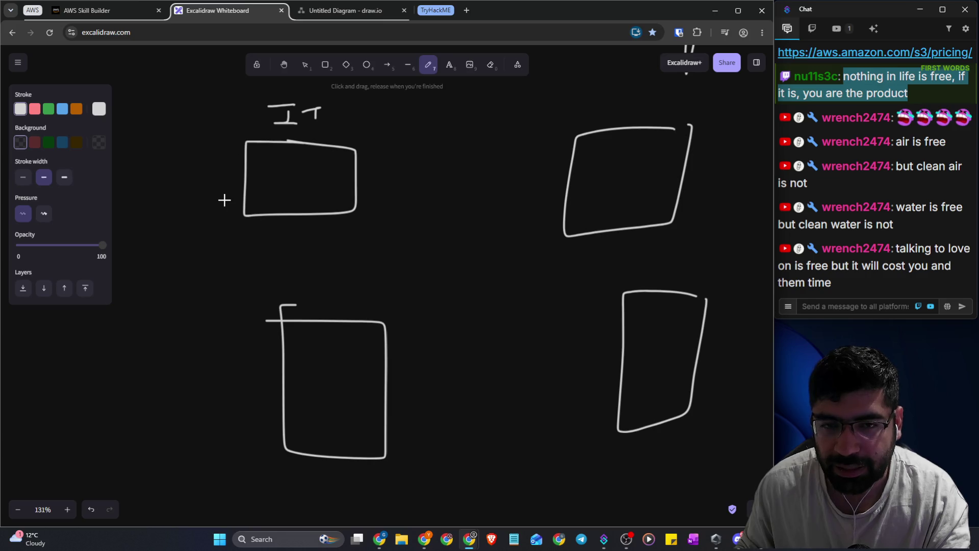
pyautogui.moveTo(181, 196)
pyautogui.mouseDown()
pyautogui.moveTo(155, 265)
pyautogui.moveTo(217, 225)
pyautogui.moveTo(227, 280)
pyautogui.mouseUp()
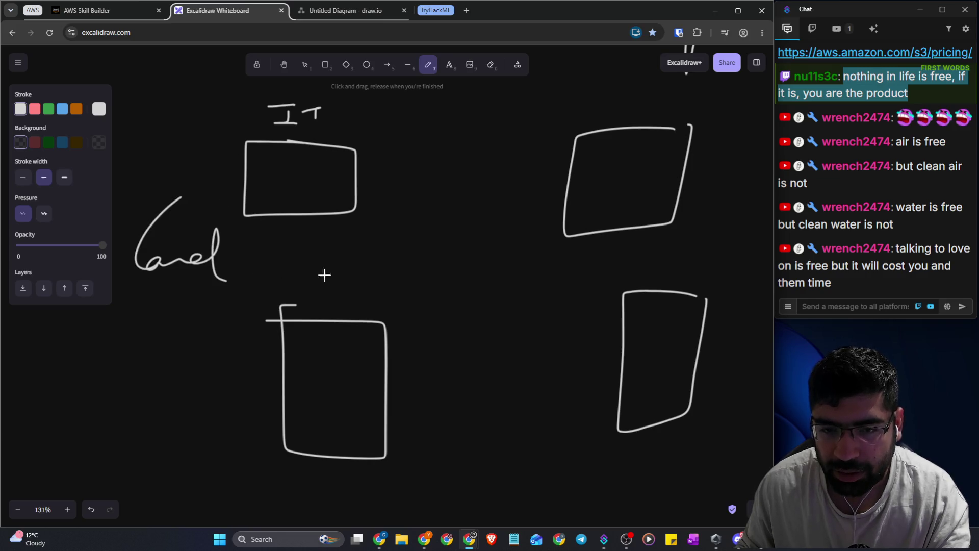
pyautogui.moveTo(295, 275)
pyautogui.mouseDown()
pyautogui.moveTo(334, 301)
pyautogui.moveTo(377, 286)
pyautogui.moveTo(384, 295)
pyautogui.mouseUp()
pyautogui.moveTo(603, 100)
pyautogui.mouseDown()
pyautogui.moveTo(608, 124)
pyautogui.moveTo(627, 98)
pyautogui.moveTo(677, 125)
pyautogui.mouseUp()
pyautogui.moveTo(674, 241)
pyautogui.mouseDown()
pyautogui.moveTo(684, 285)
pyautogui.moveTo(712, 263)
pyautogui.moveTo(729, 301)
pyautogui.mouseUp()
# Add a small central File box and draw lines connecting it to all four boxes
pyautogui.moveTo(504, 212)
pyautogui.mouseDown()
pyautogui.moveTo(474, 277)
pyautogui.moveTo(504, 209)
pyautogui.mouseUp()
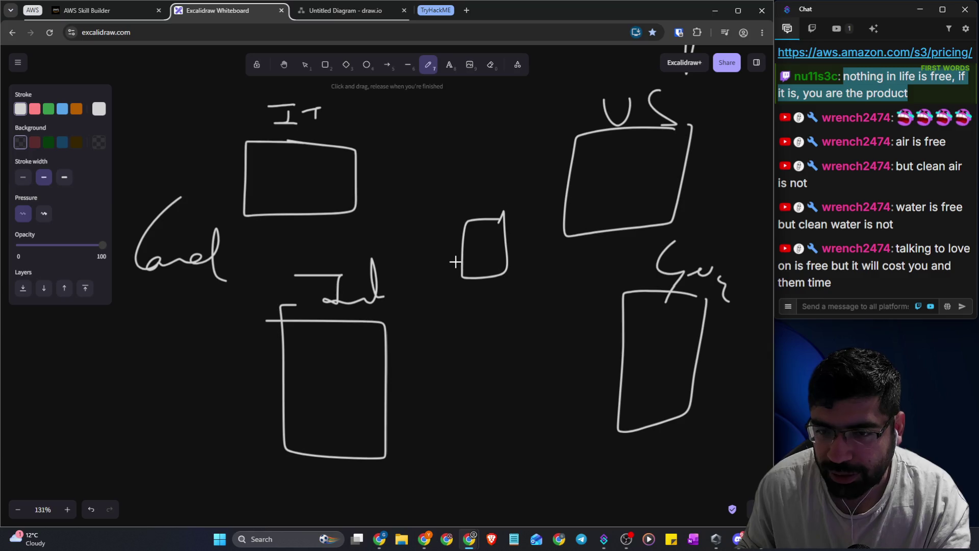
pyautogui.moveTo(462, 261)
pyautogui.mouseDown()
pyautogui.moveTo(492, 240)
pyautogui.moveTo(511, 259)
pyautogui.mouseUp()
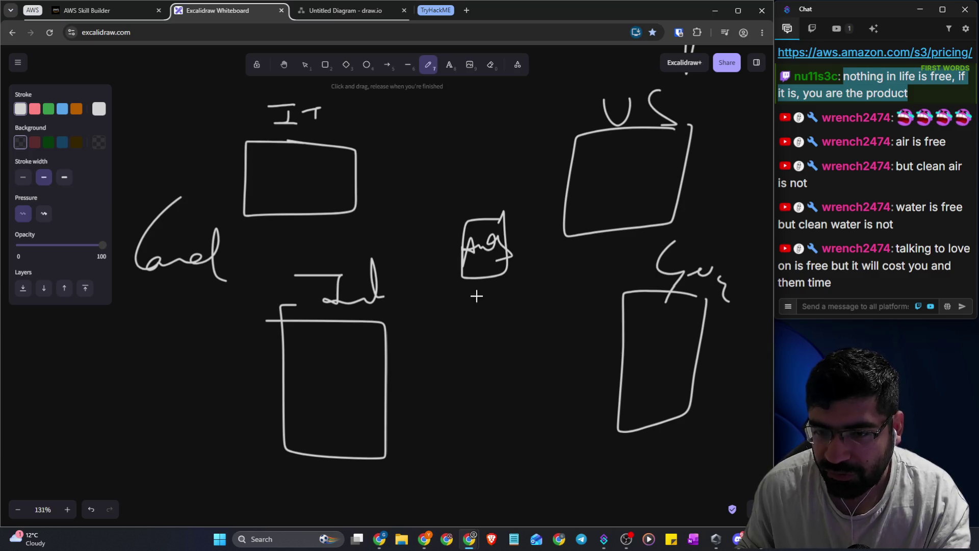
pyautogui.moveTo(476, 296)
pyautogui.mouseDown()
pyautogui.moveTo(480, 320)
pyautogui.moveTo(513, 316)
pyautogui.mouseUp()
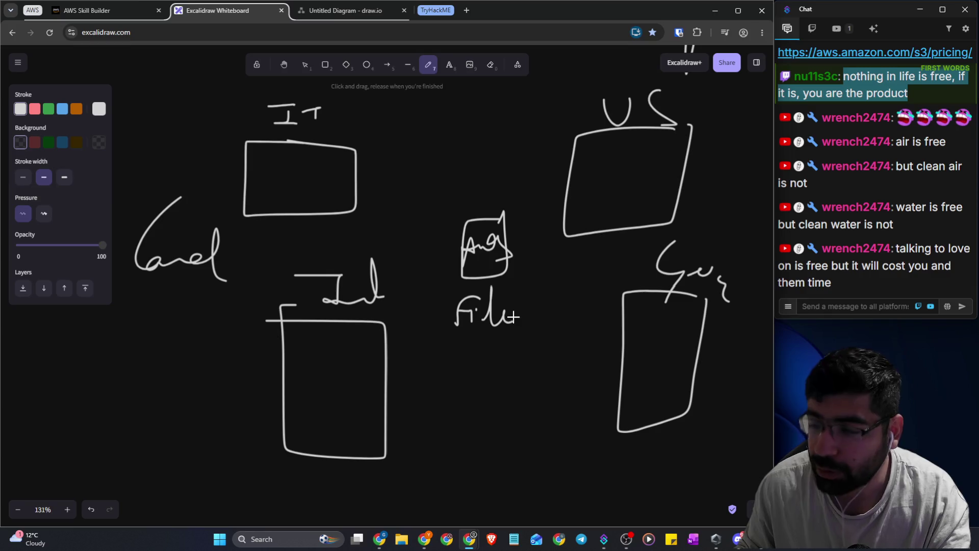
pyautogui.moveTo(455, 232); pyautogui.dragTo(363, 203)
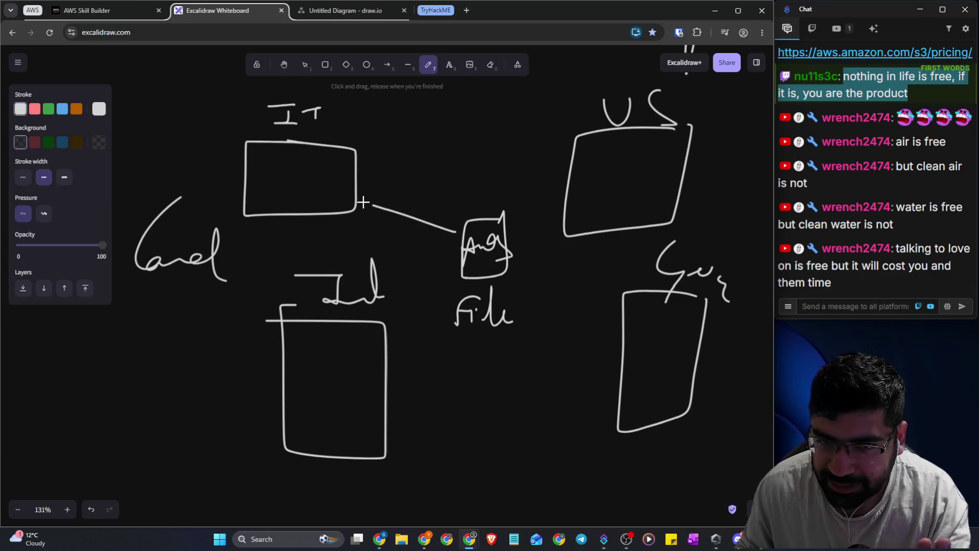
pyautogui.moveTo(460, 274); pyautogui.dragTo(407, 330)
pyautogui.moveTo(512, 278); pyautogui.dragTo(611, 323)
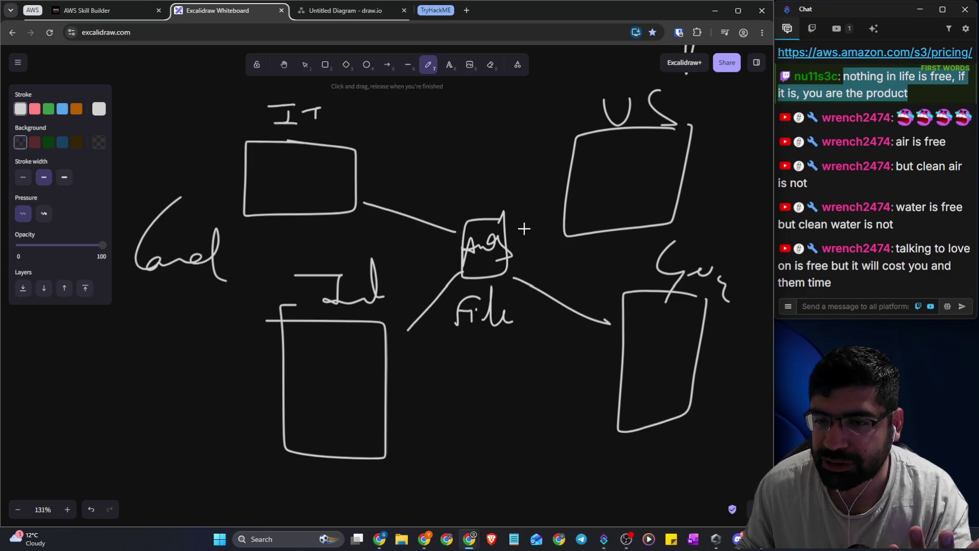
pyautogui.moveTo(516, 239); pyautogui.dragTo(573, 207)
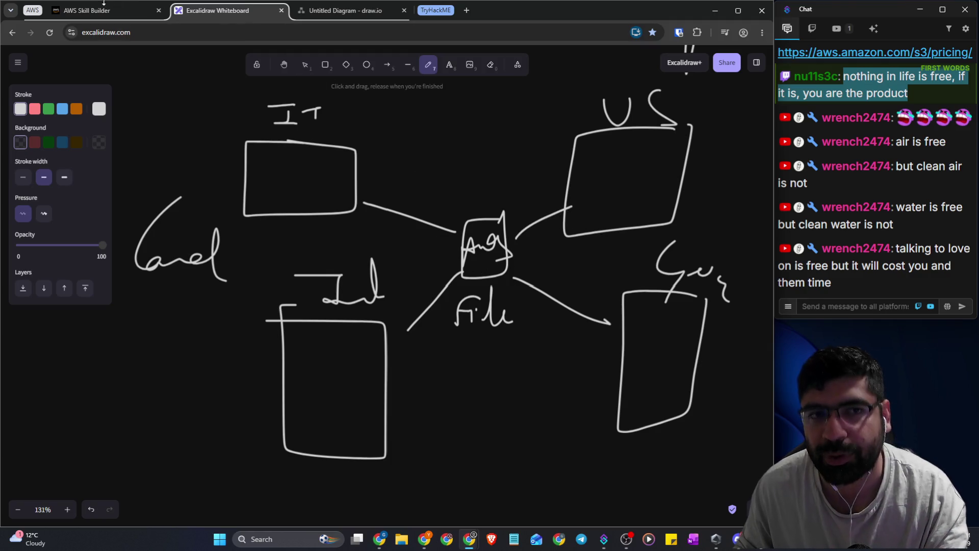
# Back in the Skill Builder lesson, highlight the FSx description through ONTAP
pyautogui.click(90, 8)
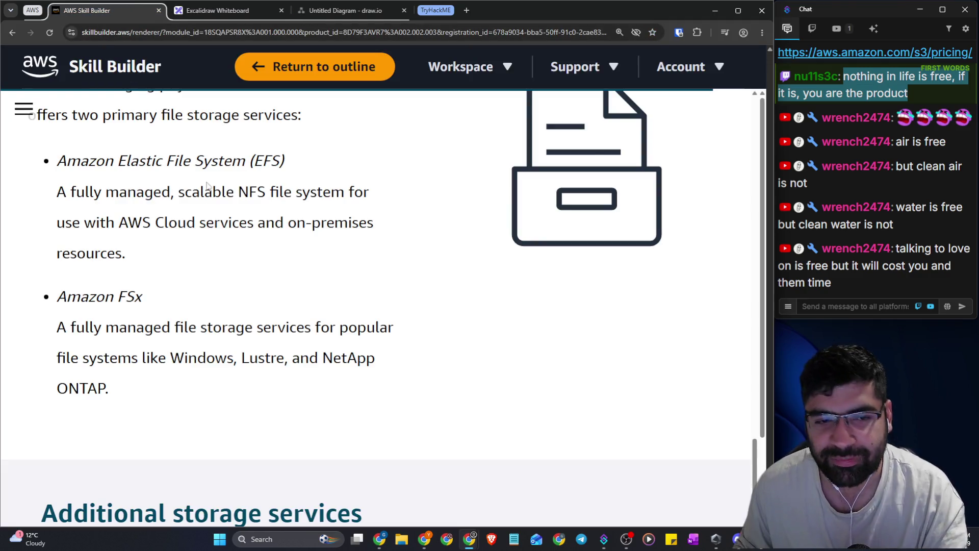
pyautogui.scroll(-1, 200, 223)
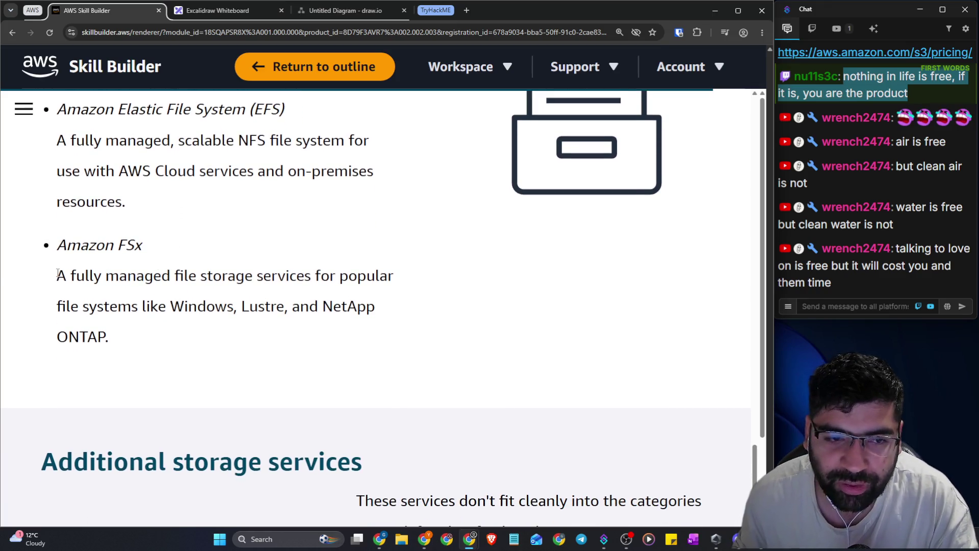
pyautogui.moveTo(55, 277); pyautogui.dragTo(131, 268)
pyautogui.doubleClick(125, 246)
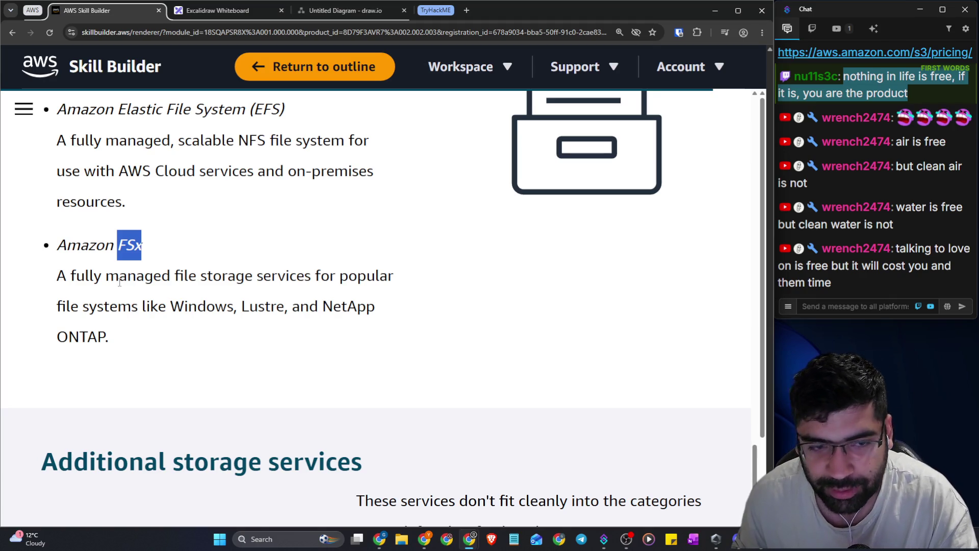
pyautogui.moveTo(102, 278)
pyautogui.mouseDown()
pyautogui.moveTo(369, 280)
pyautogui.moveTo(347, 307)
pyautogui.moveTo(381, 304)
pyautogui.mouseUp()
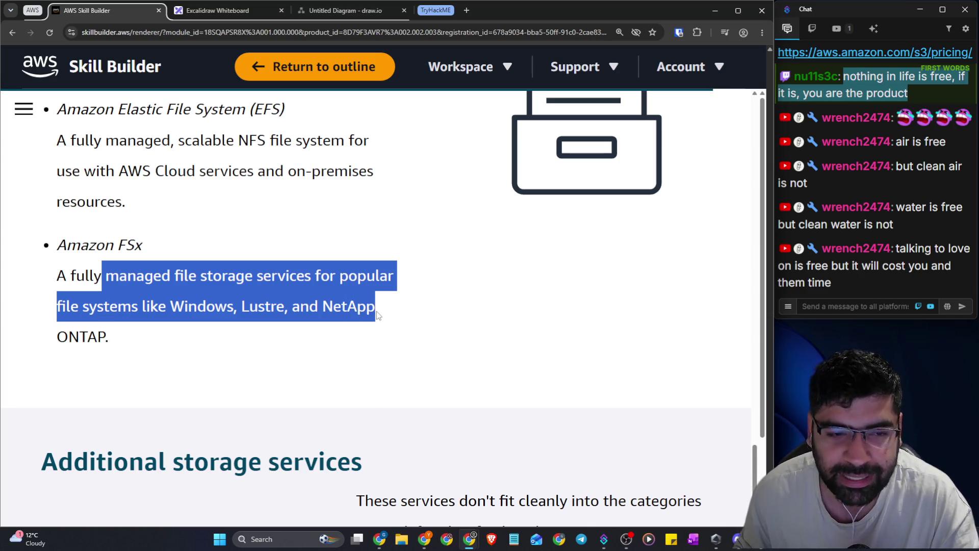
pyautogui.moveTo(376, 311); pyautogui.dragTo(201, 339)
# Search Google for the selected 'NetApp ONTAP', read its definition, and return to the lesson
pyautogui.click(306, 307)
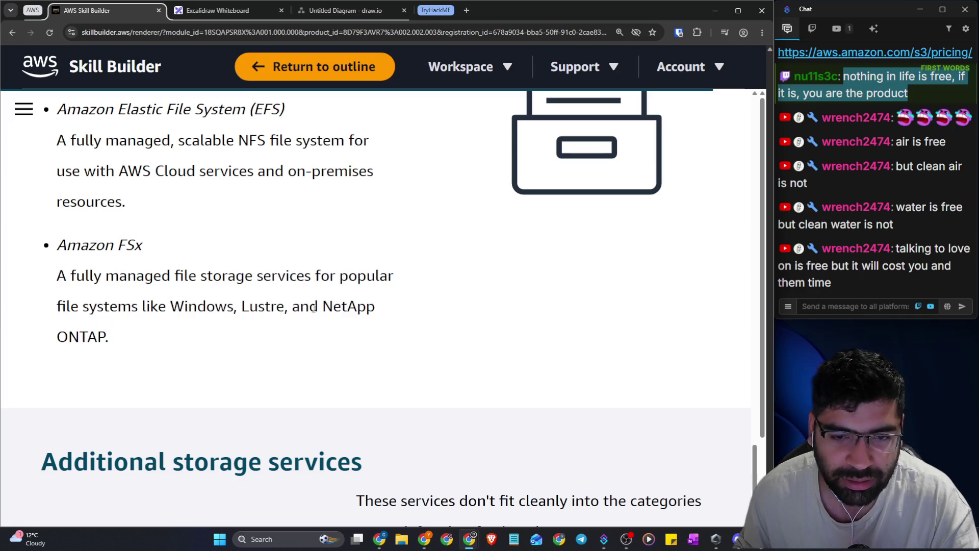
pyautogui.moveTo(319, 308)
pyautogui.mouseDown()
pyautogui.moveTo(84, 346)
pyautogui.moveTo(104, 340)
pyautogui.mouseUp()
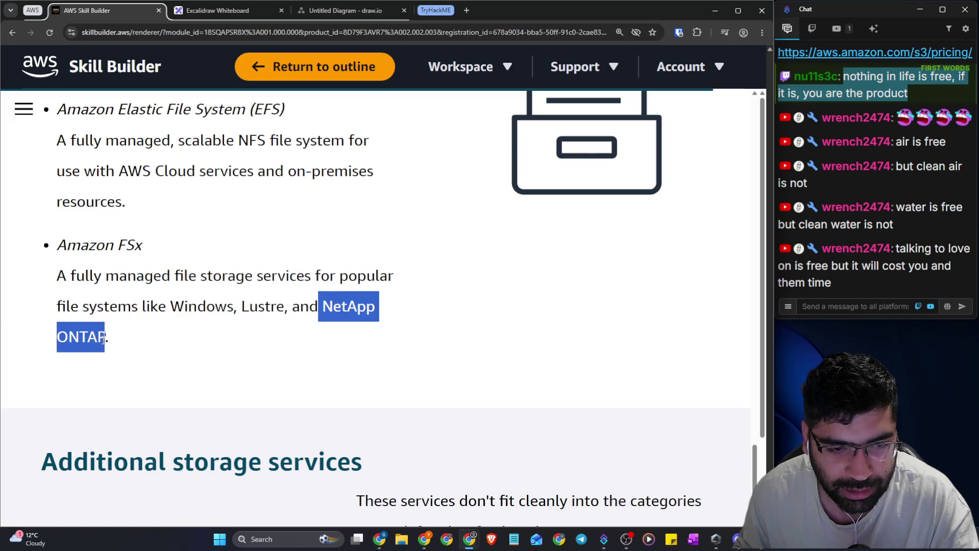
pyautogui.rightClick(99, 342)
pyautogui.click(118, 386)
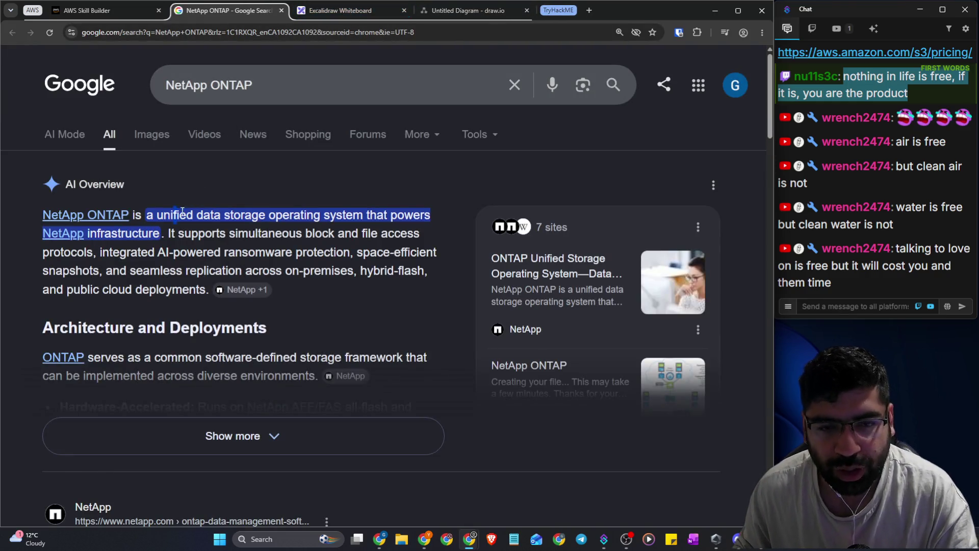
pyautogui.moveTo(174, 213); pyautogui.dragTo(401, 216)
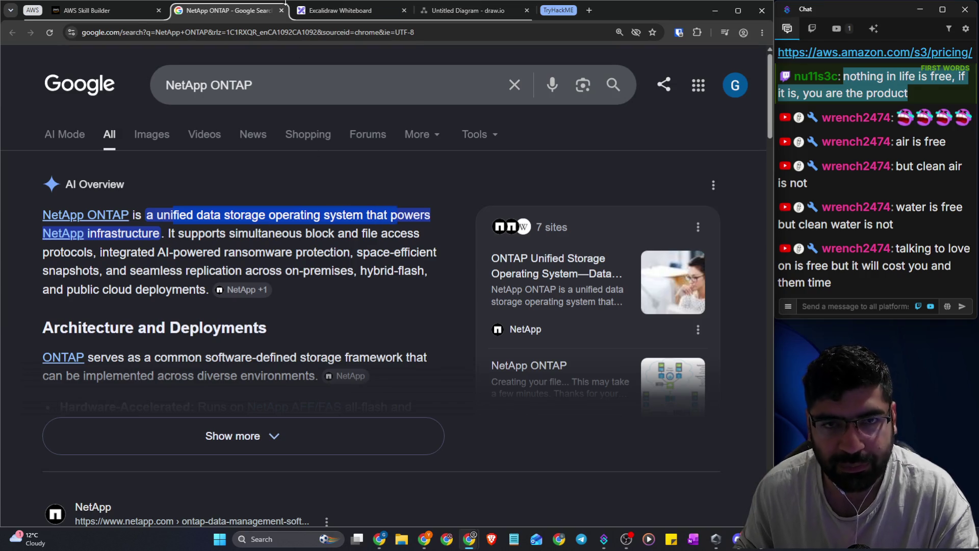
pyautogui.click(88, 11)
# Highlight the File storage heading and the Elastic File System name in the EFS bullet
pyautogui.scroll(-3, 147, 316)
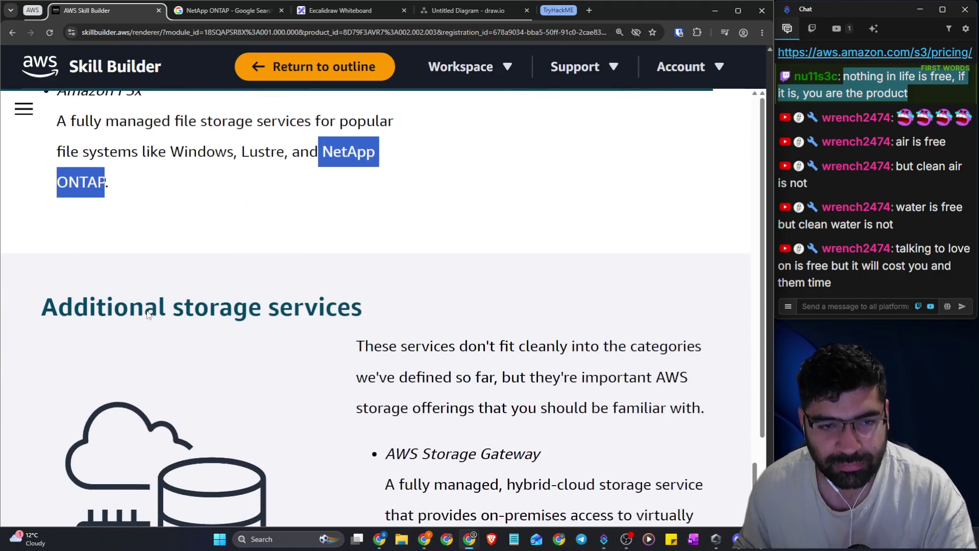
pyautogui.scroll(4, 174, 296)
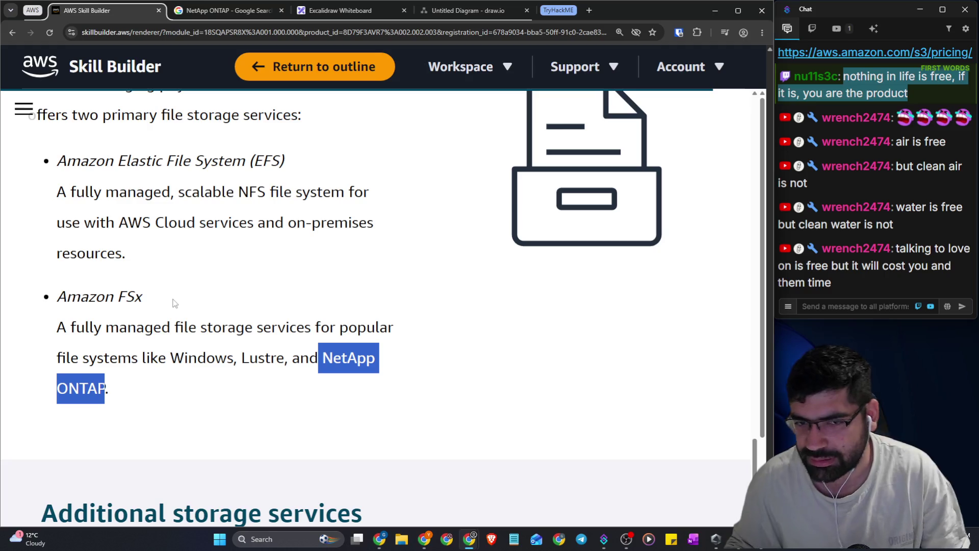
pyautogui.click(176, 306)
pyautogui.scroll(-2, 194, 275)
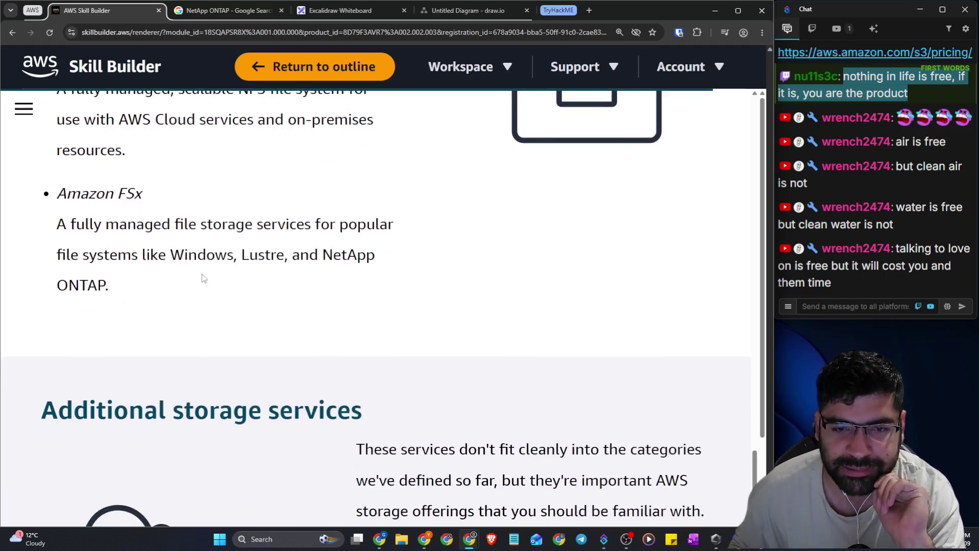
pyautogui.scroll(-5, 204, 276)
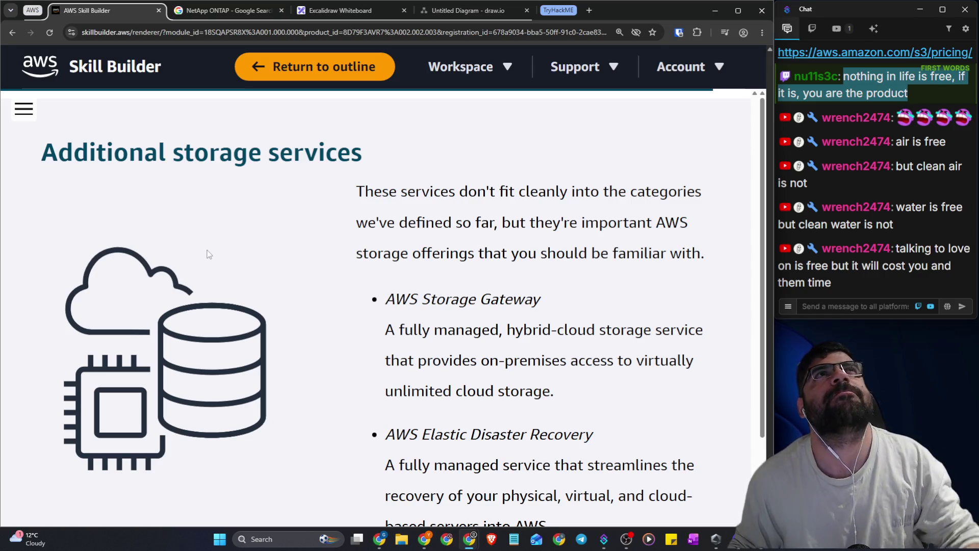
pyautogui.scroll(14, 377, 257)
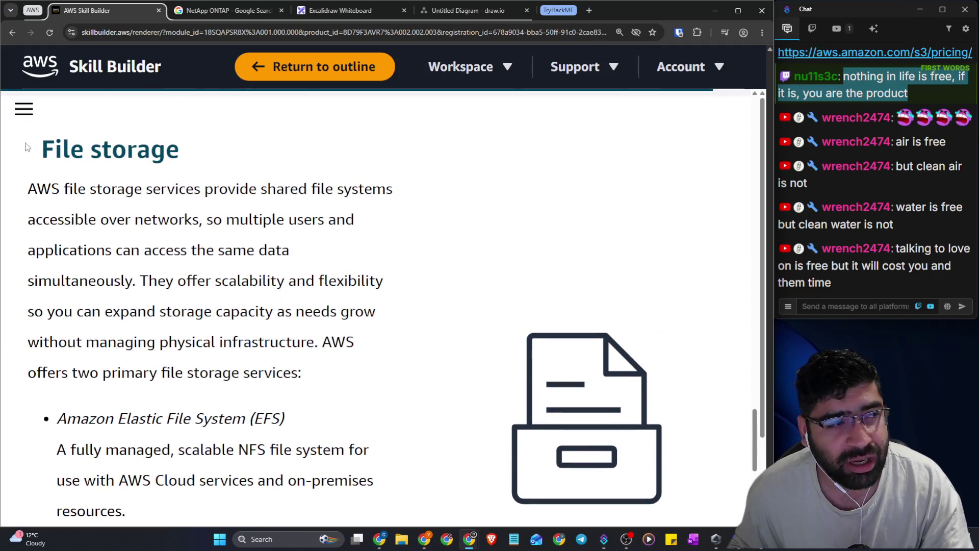
pyautogui.moveTo(31, 147); pyautogui.dragTo(239, 172)
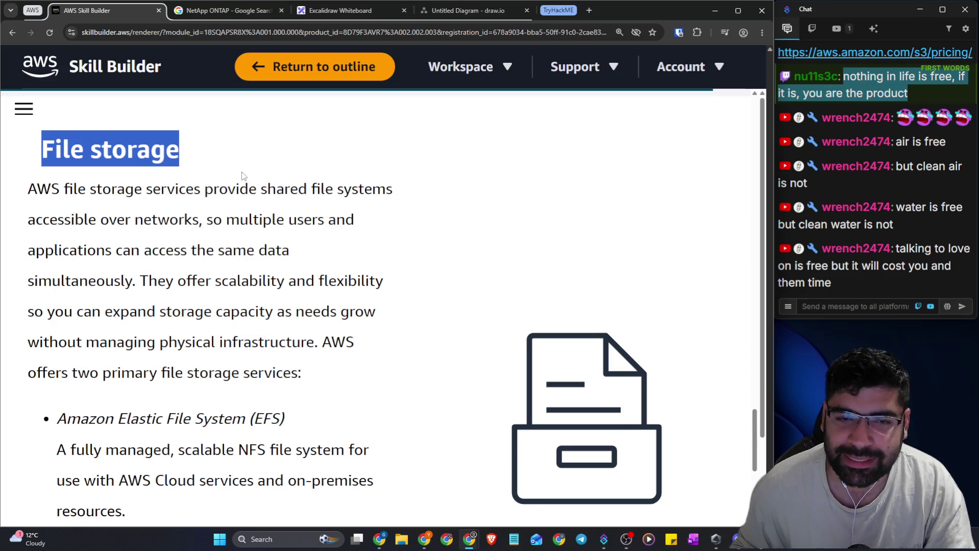
pyautogui.scroll(8, 242, 173)
pyautogui.scroll(-14, 226, 186)
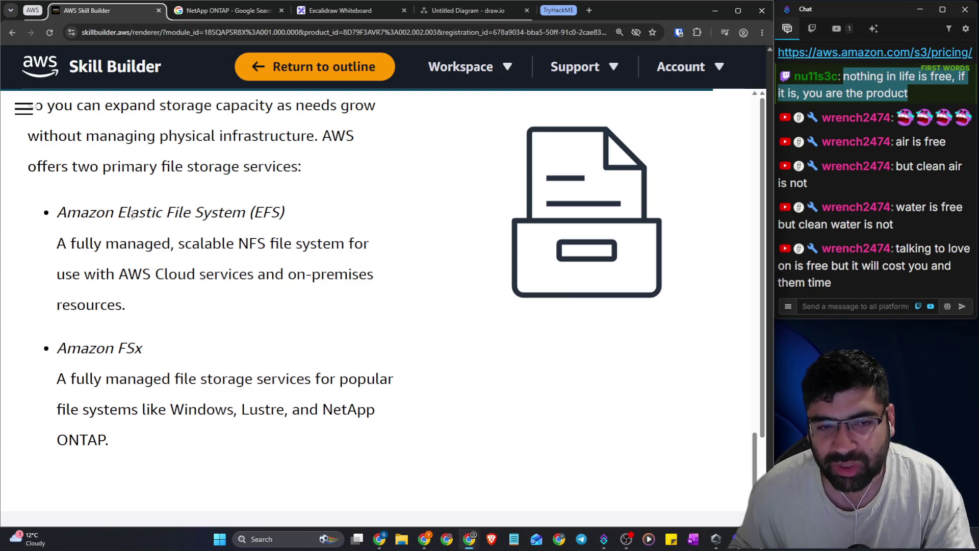
pyautogui.moveTo(108, 210); pyautogui.dragTo(271, 205)
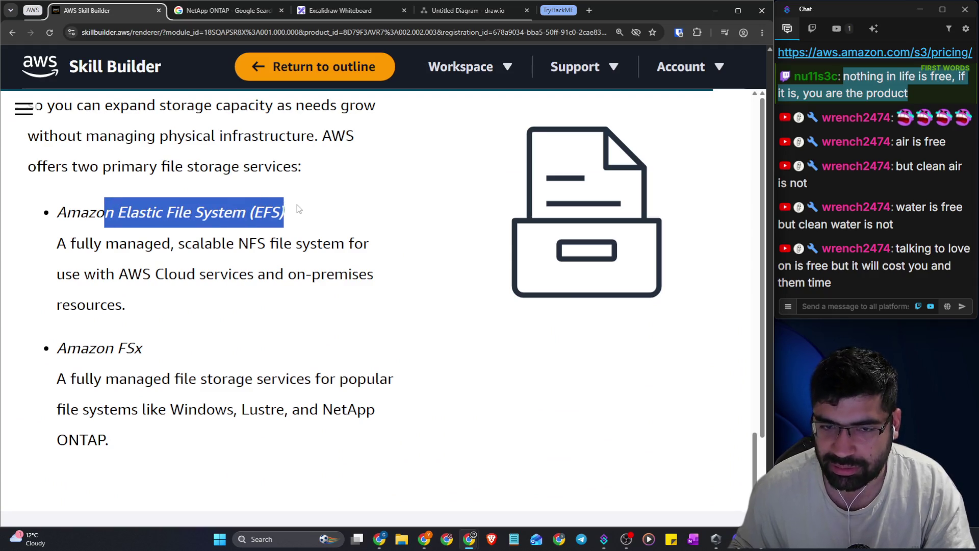
# Highlight the Additional storage services heading, then switch to the AWS console window
pyautogui.scroll(-6, 306, 209)
pyautogui.scroll(-2, 314, 207)
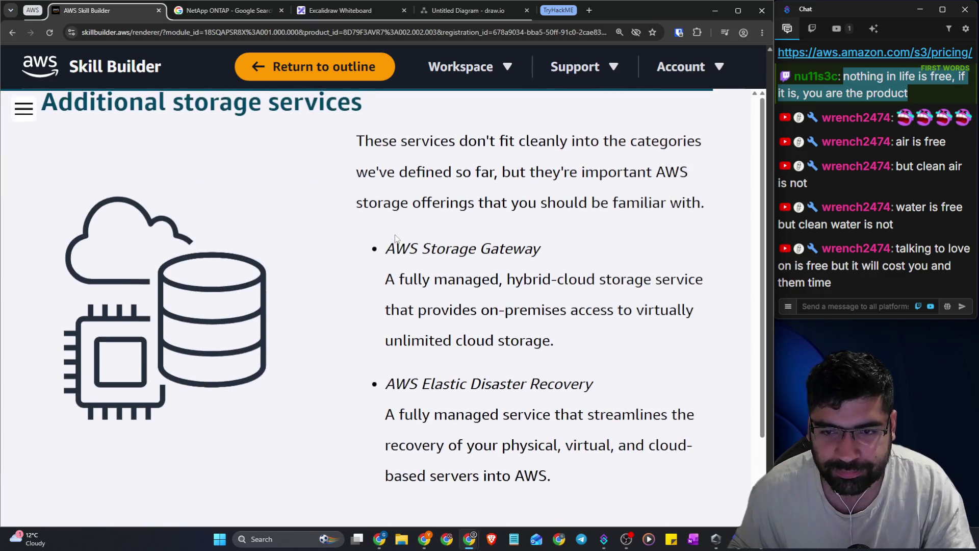
pyautogui.moveTo(46, 160); pyautogui.dragTo(189, 157)
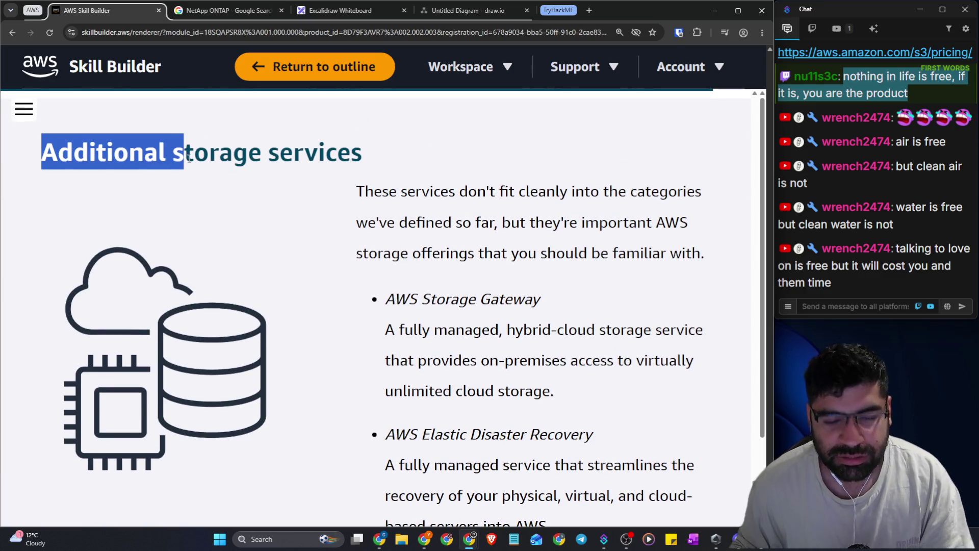
pyautogui.hotkey('alt', 'Tab')
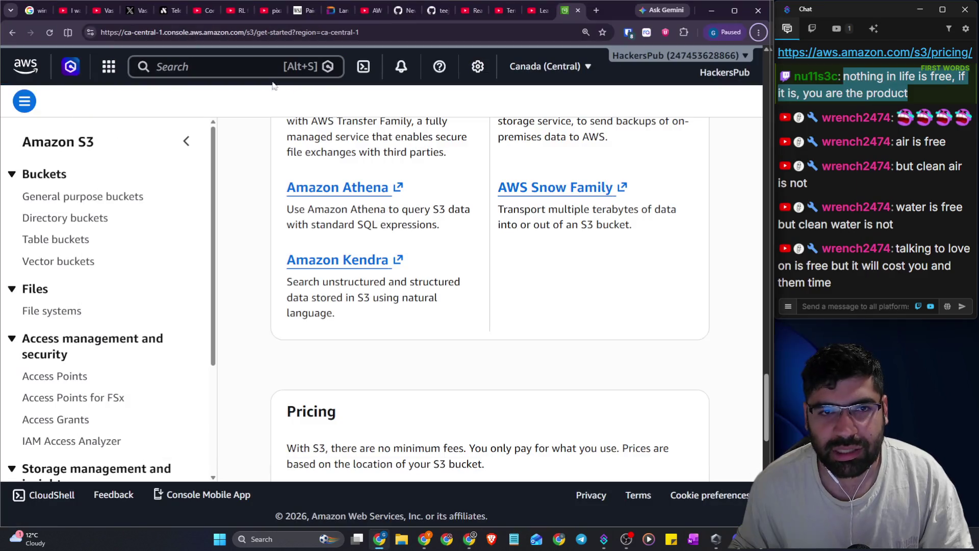
pyautogui.click(252, 65)
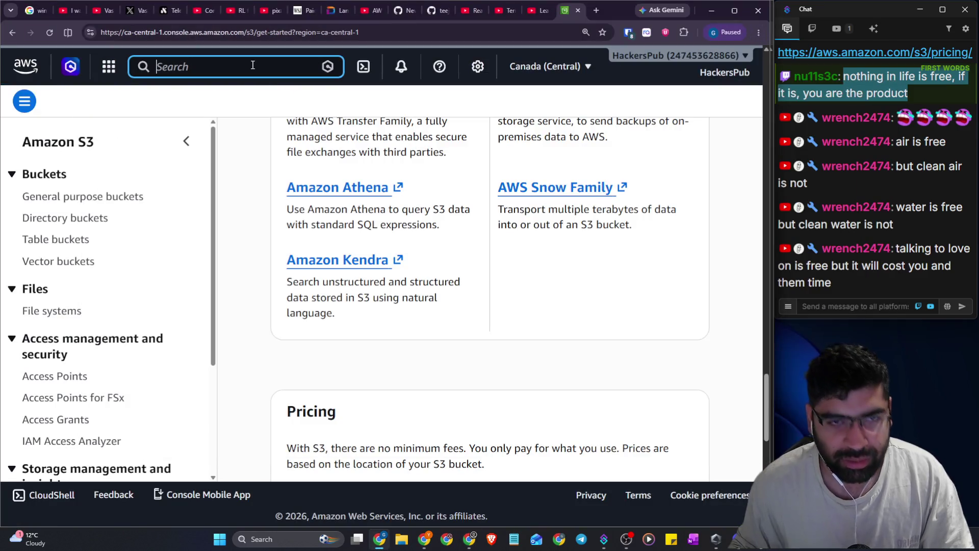
# Search 'efs' to open the Amazon EFS page, zoom it to 125% and highlight its description
pyautogui.write('efs')
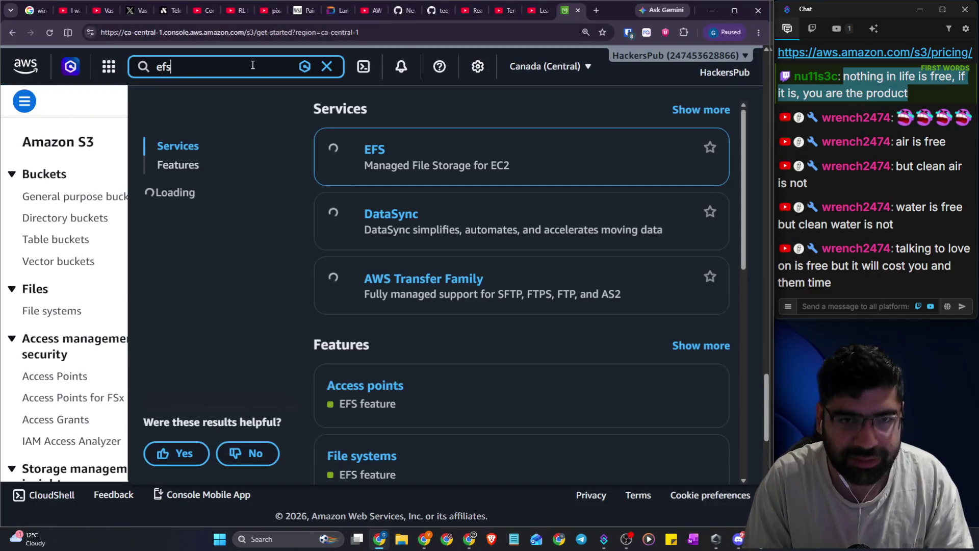
pyautogui.click(379, 149)
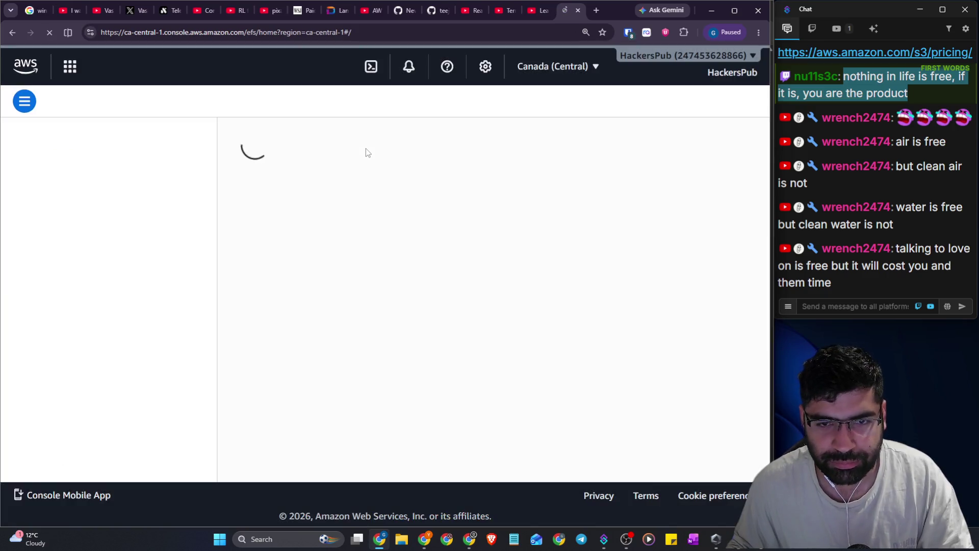
pyautogui.scroll(-1, 363, 156)
pyautogui.hotkey('ctrl', '+')
pyautogui.hotkey('ctrl', '+')
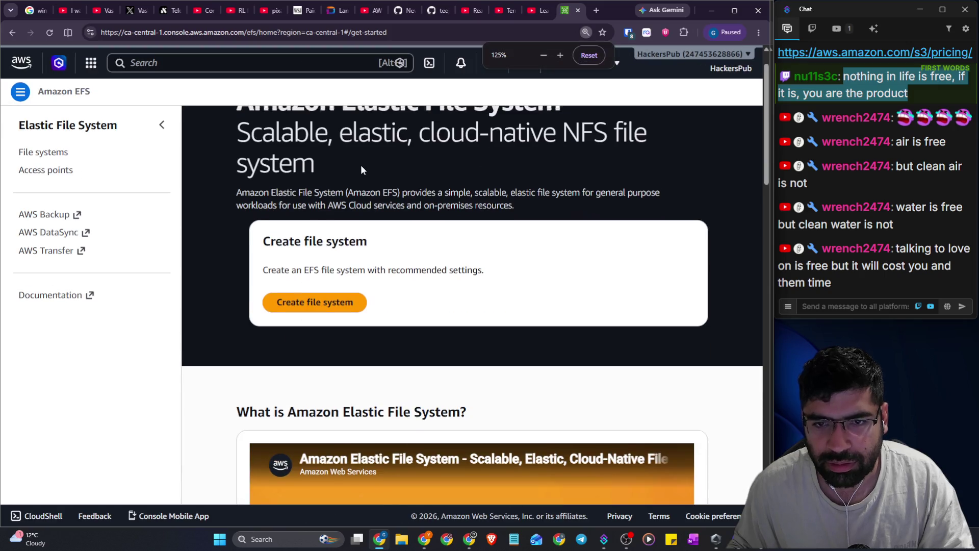
pyautogui.scroll(1, 361, 170)
pyautogui.moveTo(361, 233); pyautogui.dragTo(579, 244)
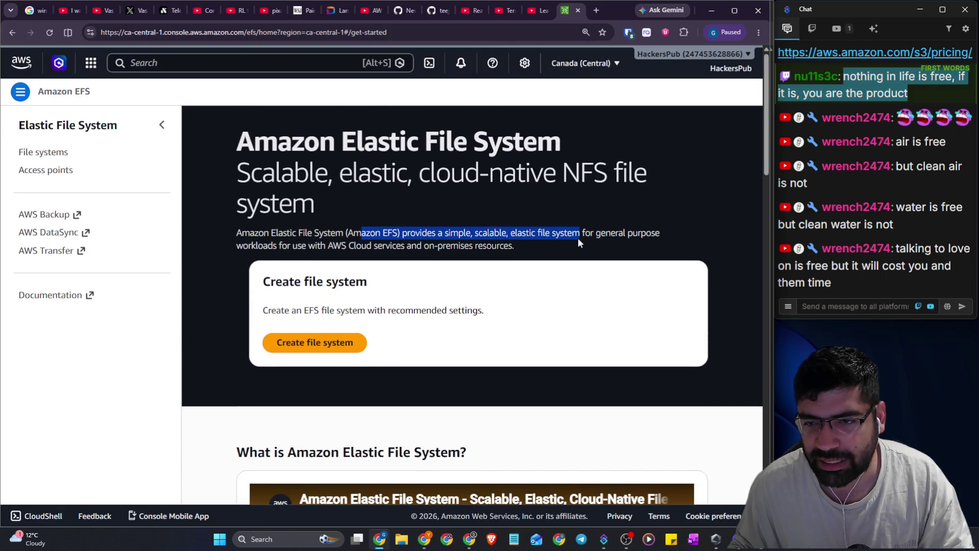
pyautogui.scroll(-7, 430, 226)
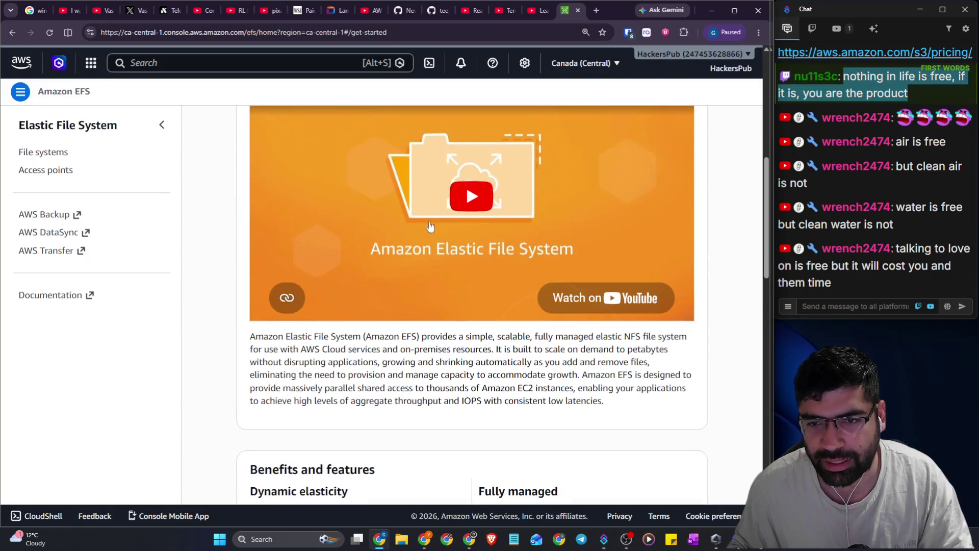
pyautogui.scroll(-11, 430, 226)
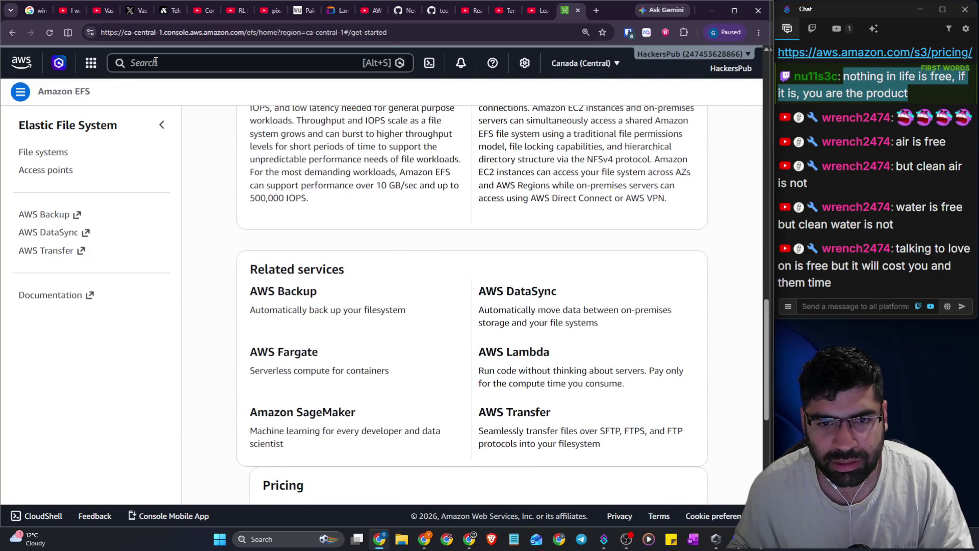
# Search 'fsx' to open Amazon FSx, scroll its file system options, then return to Skill Builder
pyautogui.click(156, 61)
pyautogui.write('fsx')
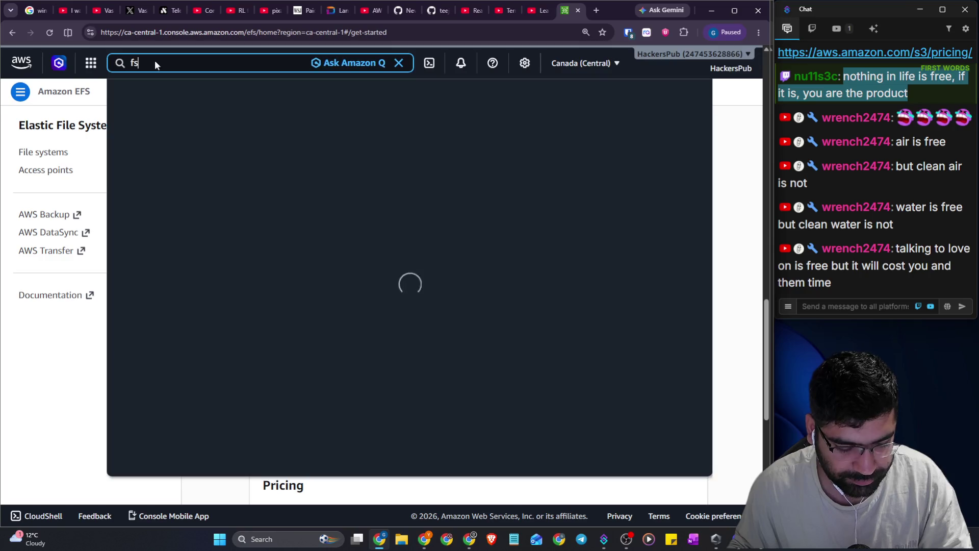
pyautogui.click(314, 131)
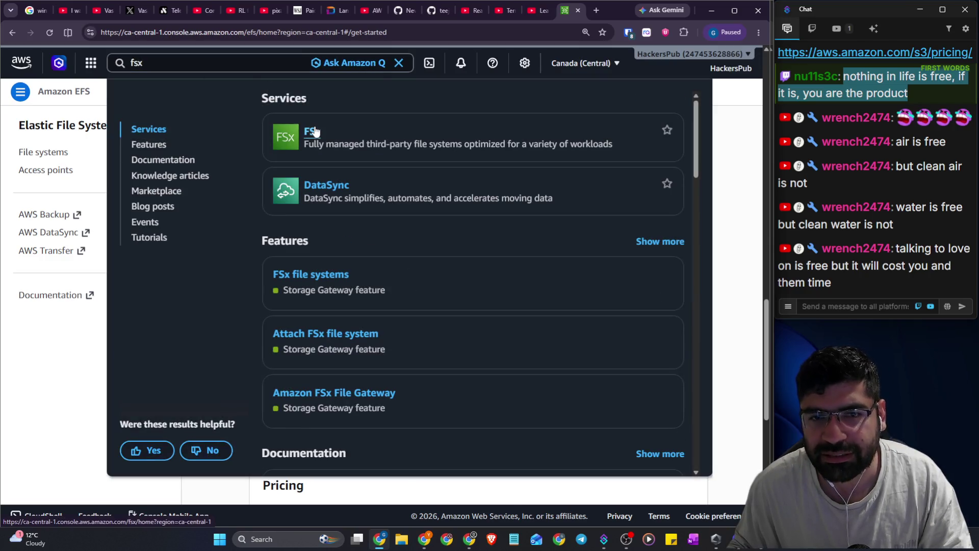
pyautogui.scroll(-6, 409, 170)
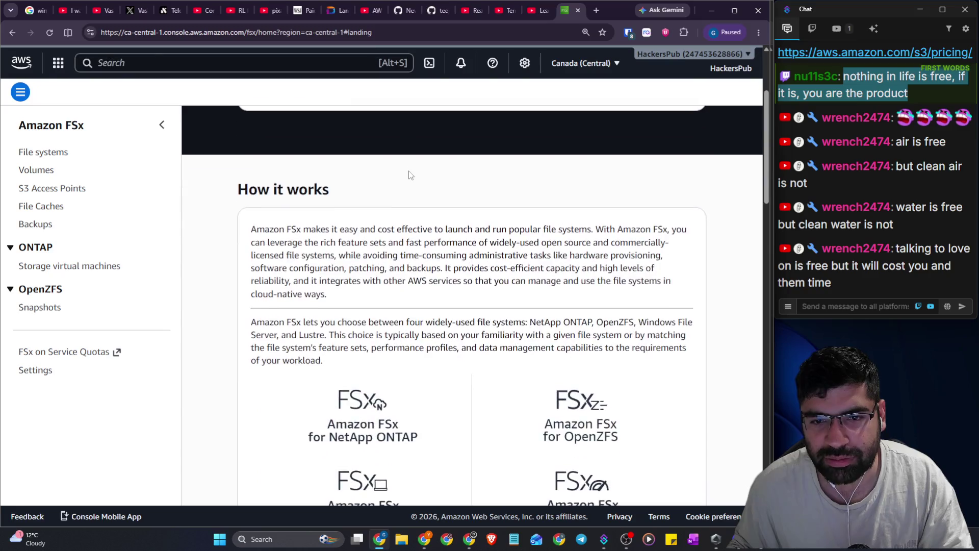
pyautogui.scroll(-2, 415, 265)
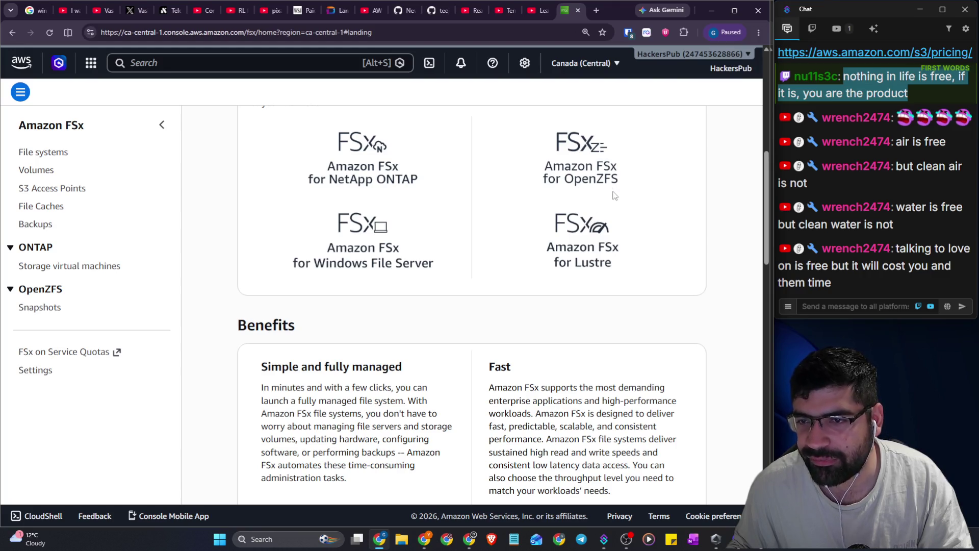
pyautogui.scroll(-2, 565, 267)
pyautogui.scroll(-8, 565, 267)
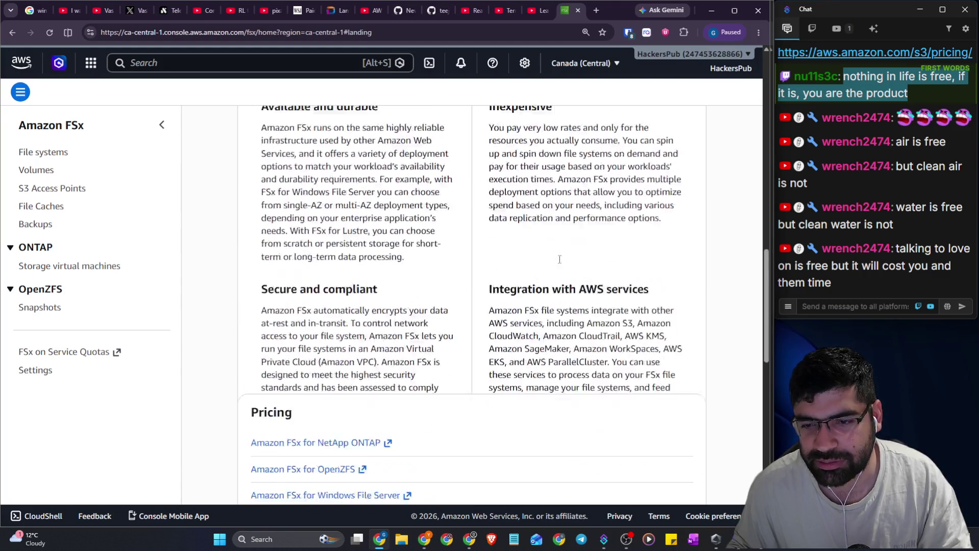
pyautogui.scroll(-10, 540, 257)
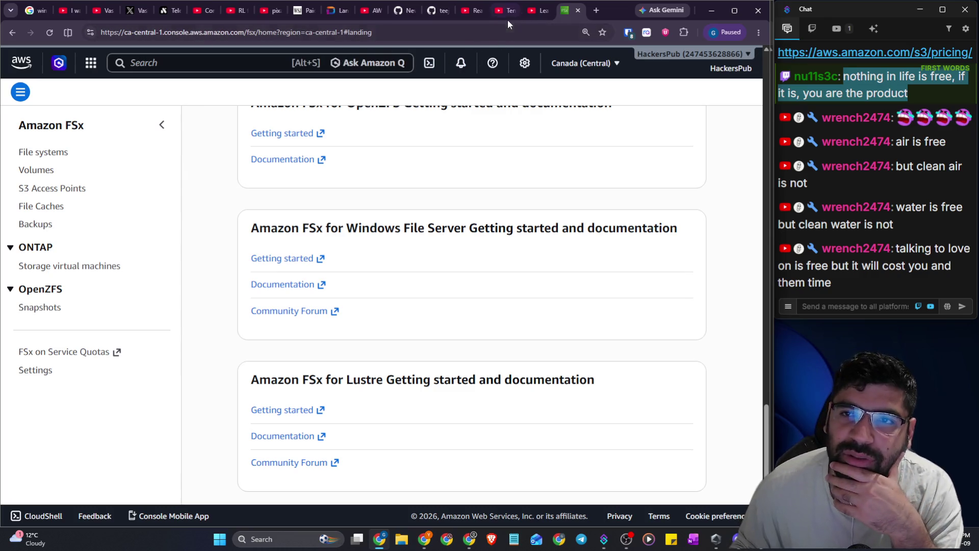
pyautogui.hotkey('alt', 'Tab')
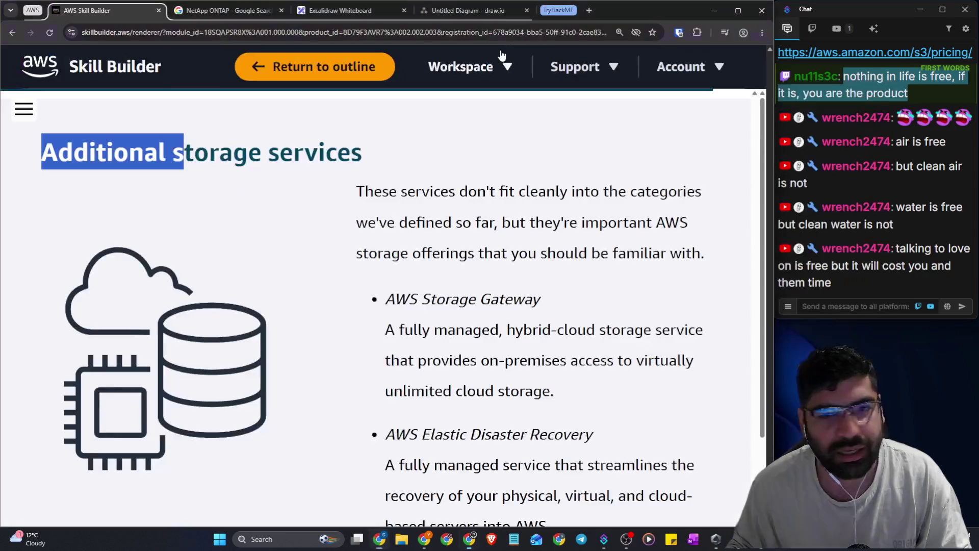
pyautogui.scroll(6, 398, 156)
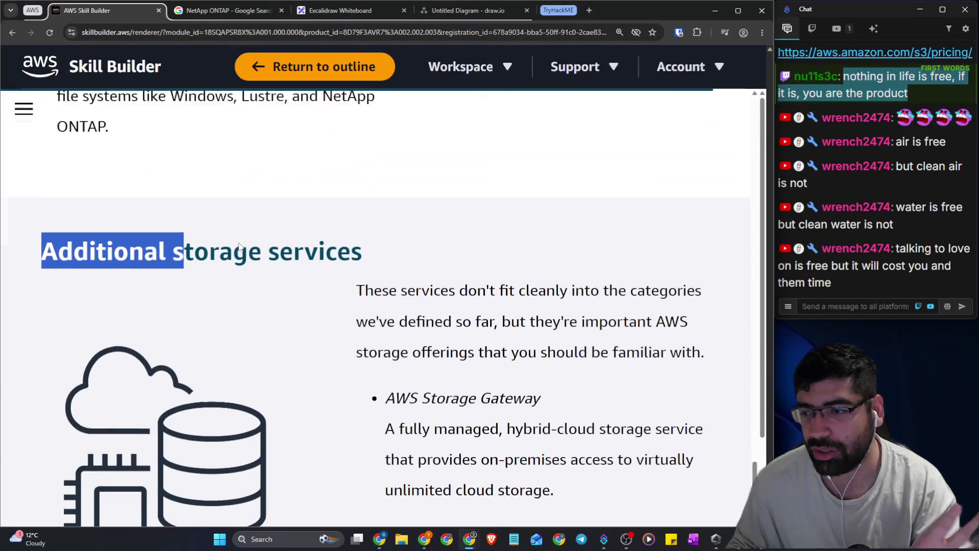
pyautogui.scroll(-5, 235, 180)
pyautogui.scroll(-3, 235, 179)
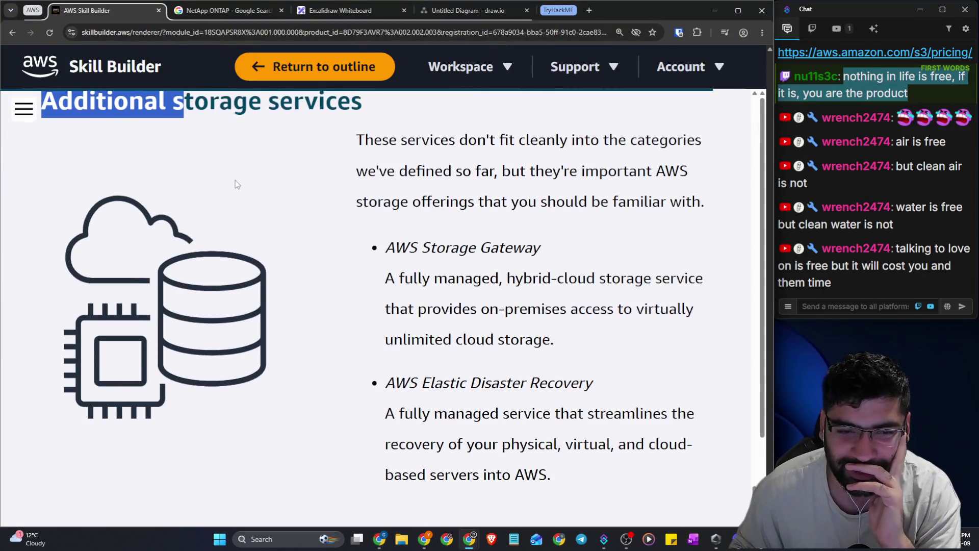
pyautogui.scroll(2, 234, 179)
pyautogui.click(304, 212)
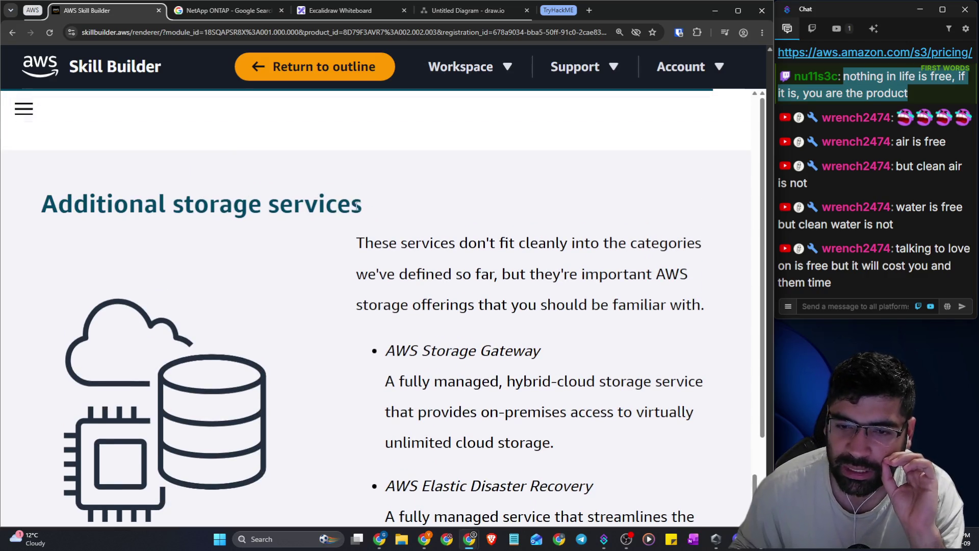
pyautogui.scroll(-2, 373, 211)
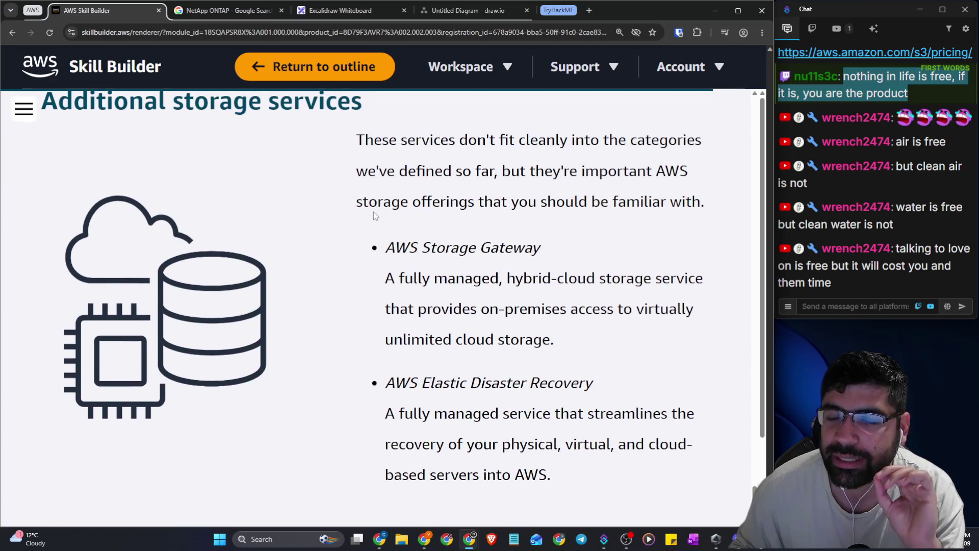
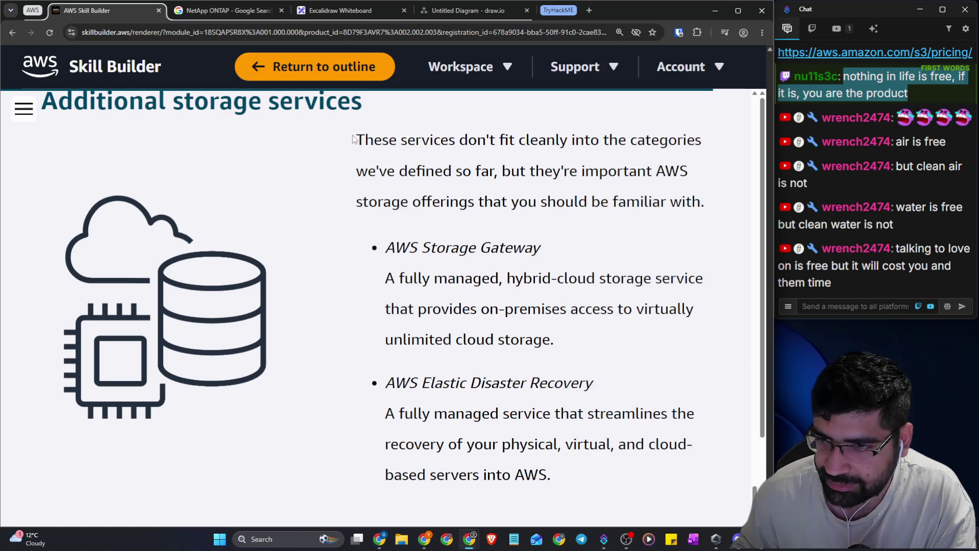
# Read the additional storage services intro by highlighting its lines one by one
pyautogui.moveTo(356, 140); pyautogui.dragTo(708, 136)
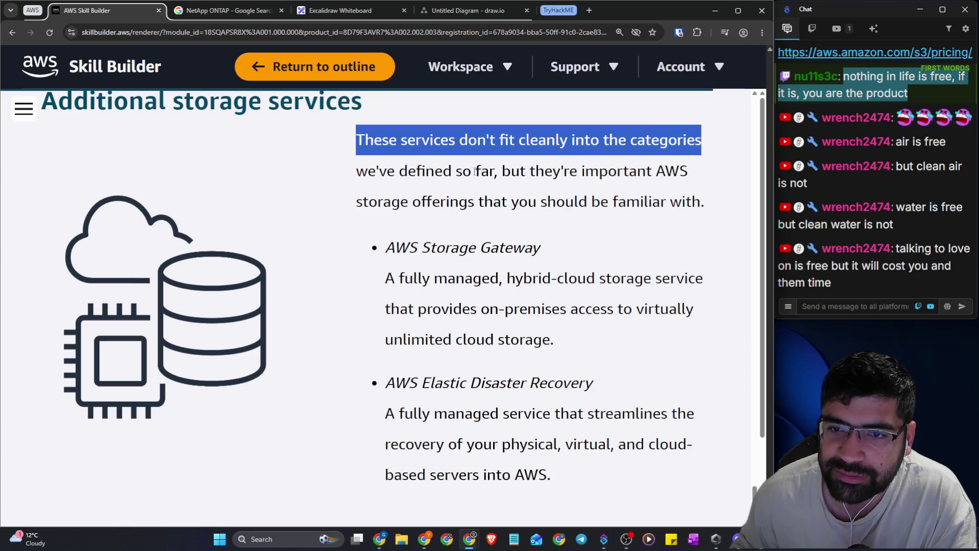
pyautogui.moveTo(497, 171); pyautogui.dragTo(689, 171)
pyautogui.moveTo(421, 206); pyautogui.dragTo(705, 194)
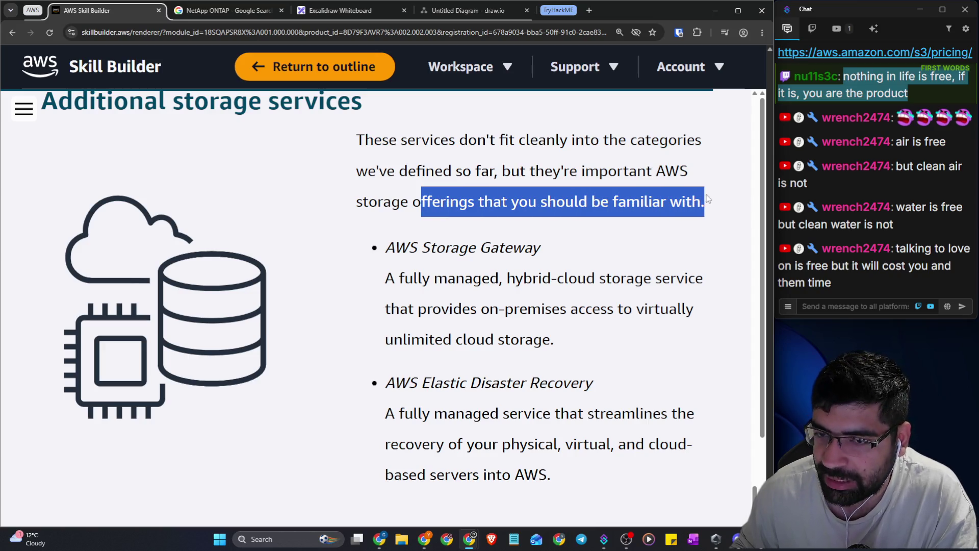
# Study the AWS Storage Gateway entry, highlighting its hybrid-cloud storage and on-premises access wording
pyautogui.scroll(-1, 507, 223)
pyautogui.moveTo(389, 198); pyautogui.dragTo(556, 201)
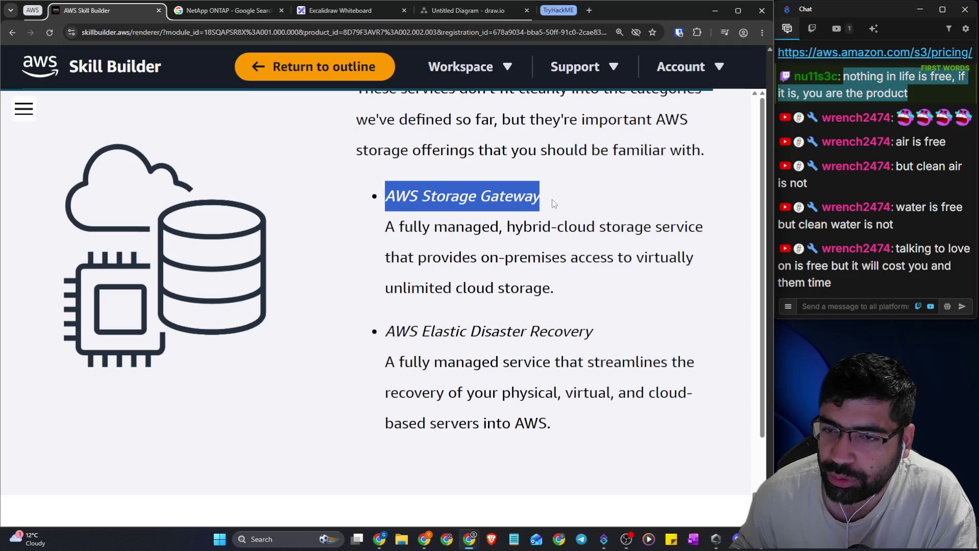
pyautogui.moveTo(405, 226); pyautogui.dragTo(698, 226)
pyautogui.moveTo(454, 259); pyautogui.dragTo(694, 259)
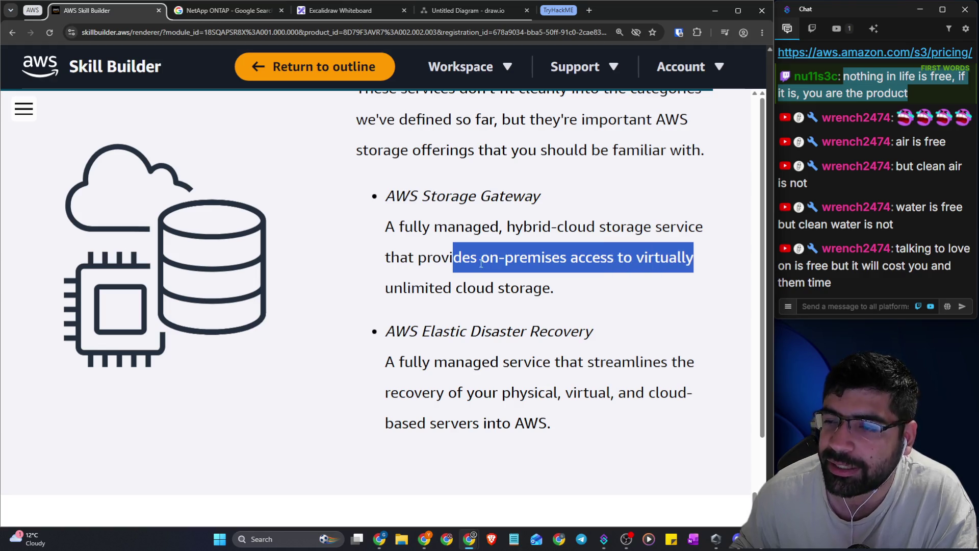
pyautogui.click(564, 307)
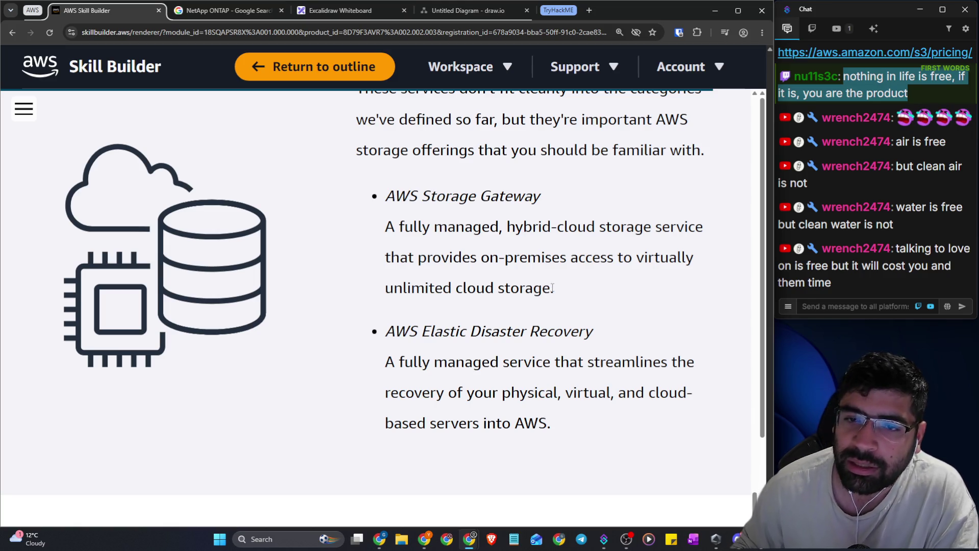
pyautogui.moveTo(552, 288)
pyautogui.mouseDown()
pyautogui.moveTo(449, 258)
pyautogui.moveTo(370, 198)
pyautogui.mouseUp()
pyautogui.click(545, 228)
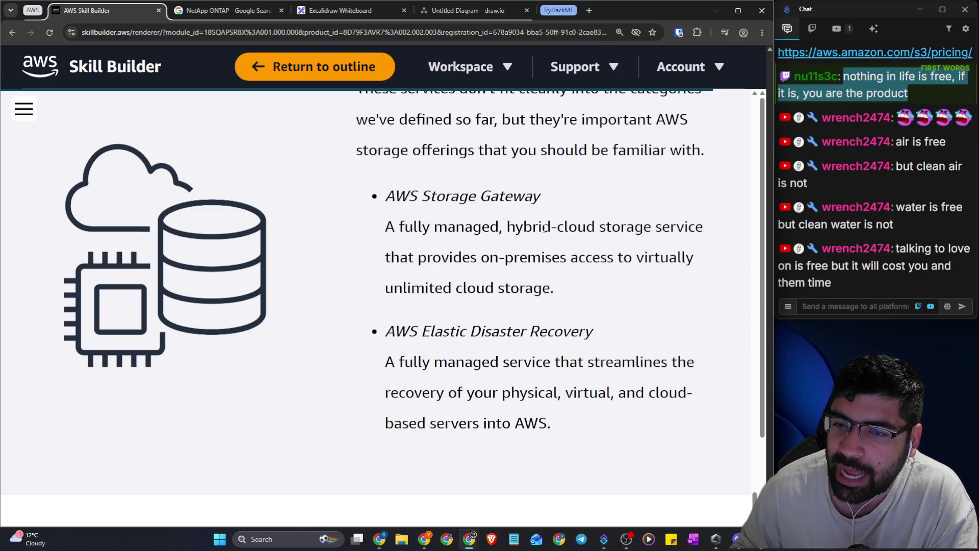
pyautogui.moveTo(504, 228); pyautogui.dragTo(643, 228)
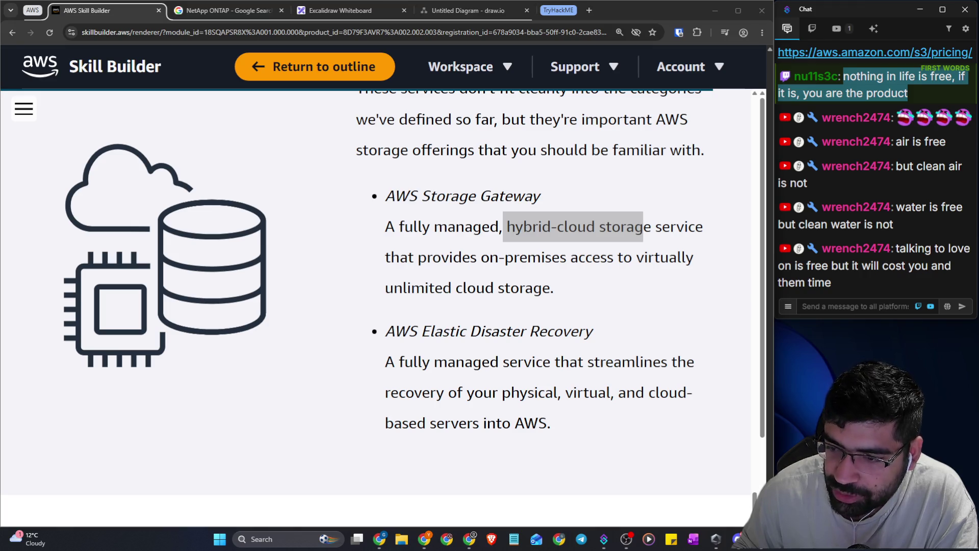
pyautogui.click(587, 414)
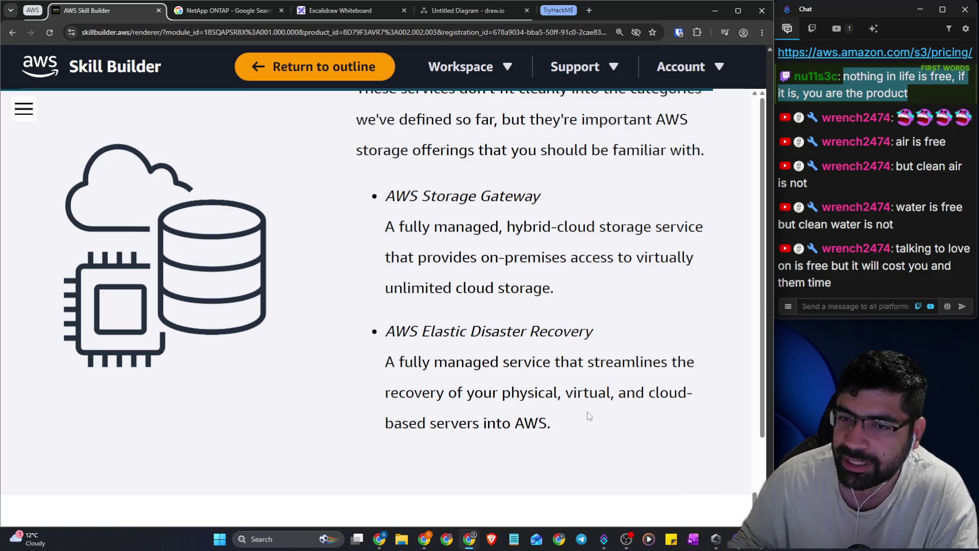
pyautogui.moveTo(384, 197)
pyautogui.mouseDown()
pyautogui.moveTo(618, 201)
pyautogui.moveTo(599, 286)
pyautogui.mouseUp()
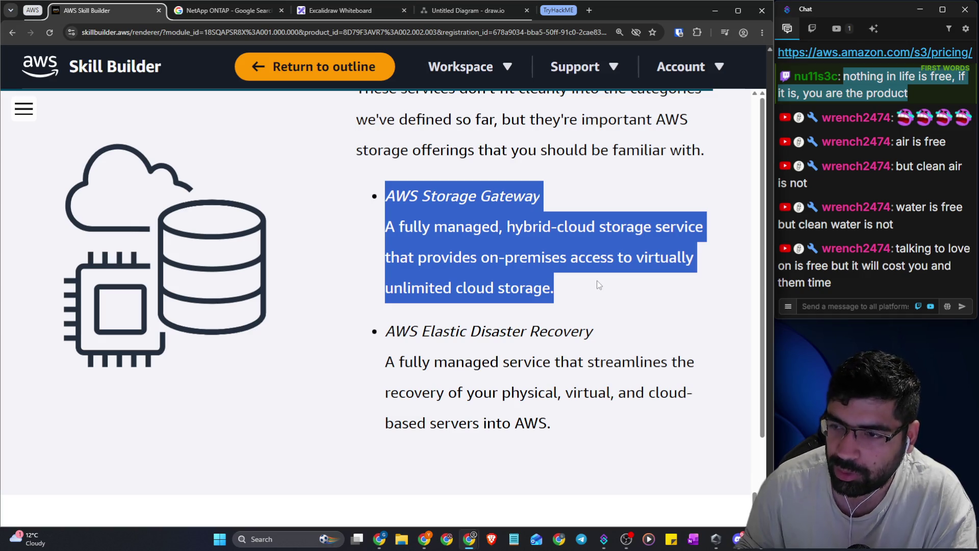
pyautogui.click(599, 284)
# Read the Elastic Disaster Recovery entry, highlighting its name and which servers it recovers
pyautogui.scroll(-1, 599, 284)
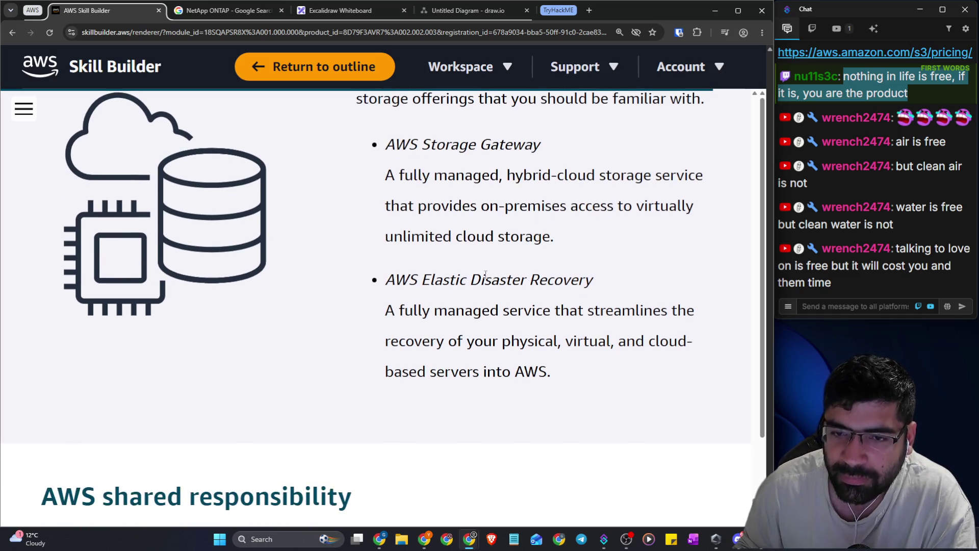
pyautogui.moveTo(422, 281); pyautogui.dragTo(610, 290)
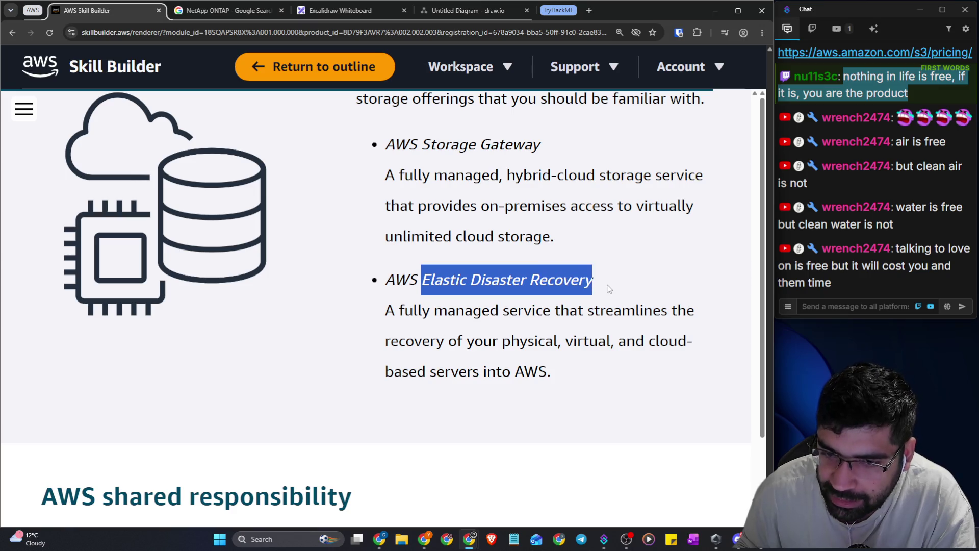
pyautogui.moveTo(394, 312)
pyautogui.mouseDown()
pyautogui.moveTo(673, 315)
pyautogui.moveTo(695, 327)
pyautogui.mouseUp()
pyautogui.moveTo(468, 343)
pyautogui.mouseDown()
pyautogui.moveTo(692, 340)
pyautogui.moveTo(684, 370)
pyautogui.mouseUp()
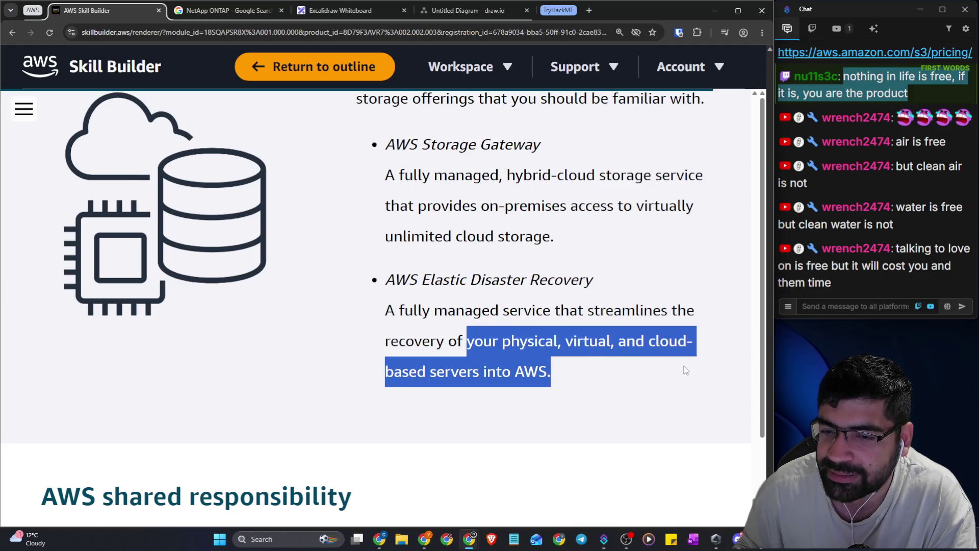
pyautogui.click(572, 400)
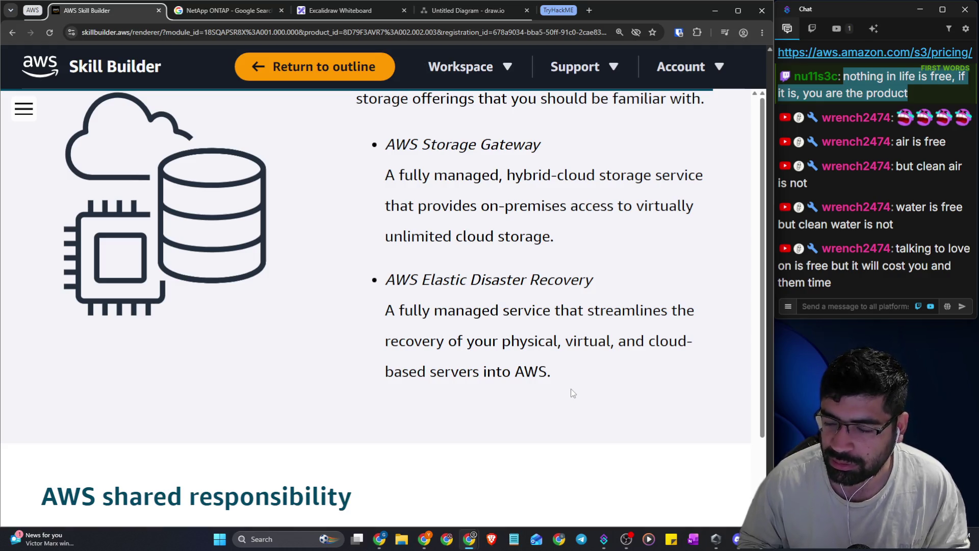
pyautogui.moveTo(572, 391)
pyautogui.mouseDown()
pyautogui.moveTo(465, 340)
pyautogui.moveTo(372, 267)
pyautogui.mouseUp()
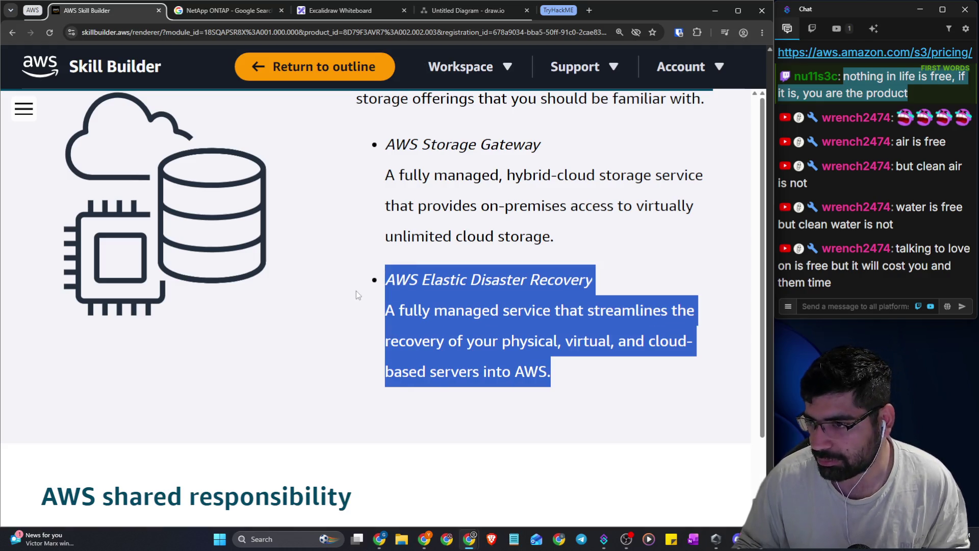
pyautogui.click(502, 334)
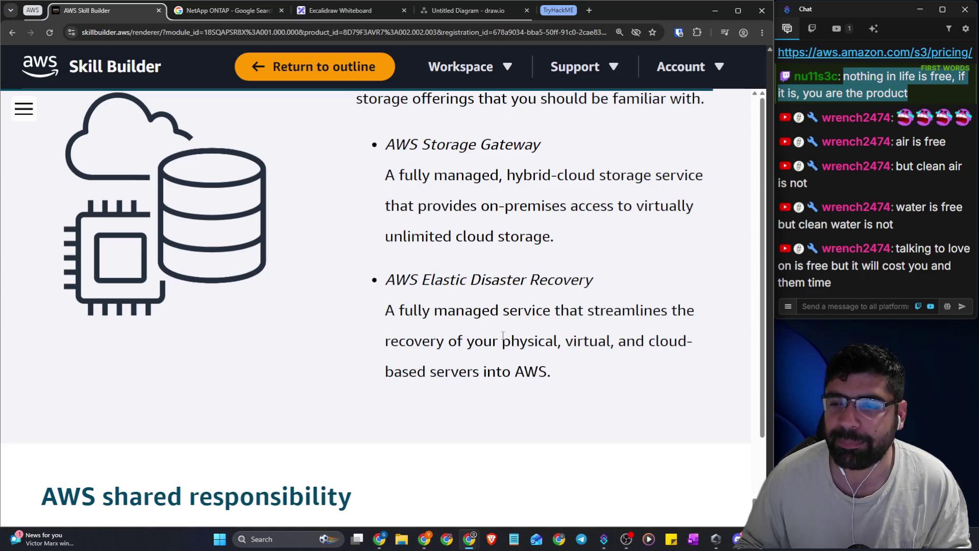
# Select the full Storage Gateway and Elastic Disaster Recovery entries, then continue to AWS shared responsibility
pyautogui.scroll(10, 572, 366)
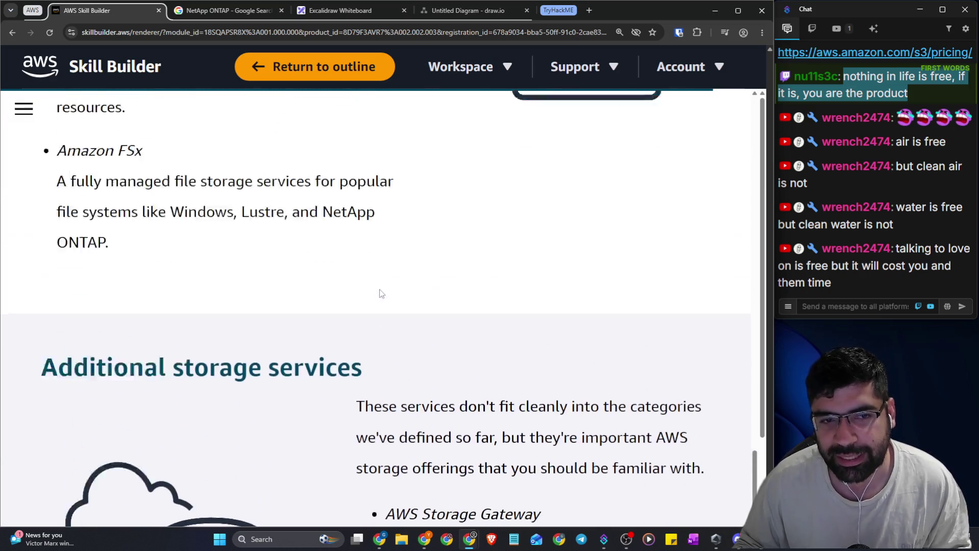
pyautogui.scroll(-3, 367, 296)
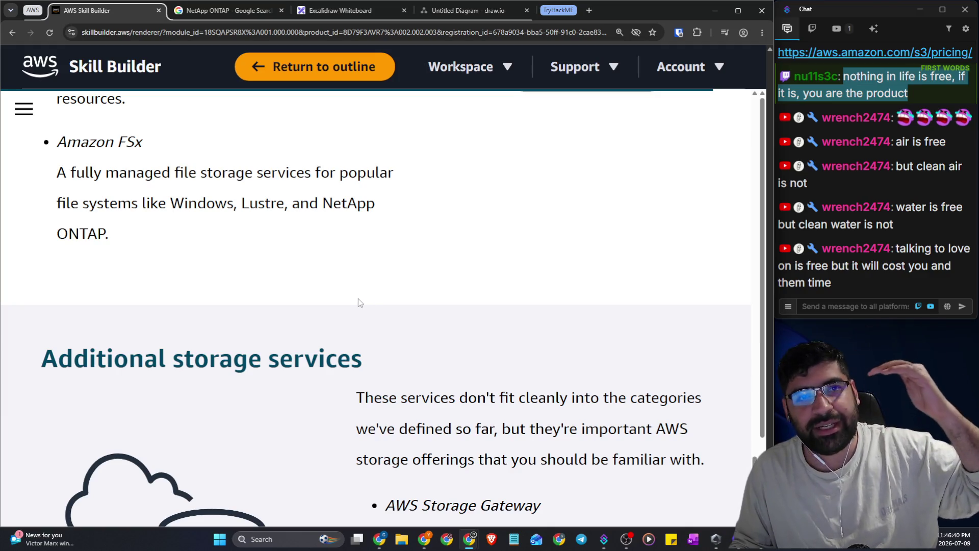
pyautogui.scroll(-5, 354, 277)
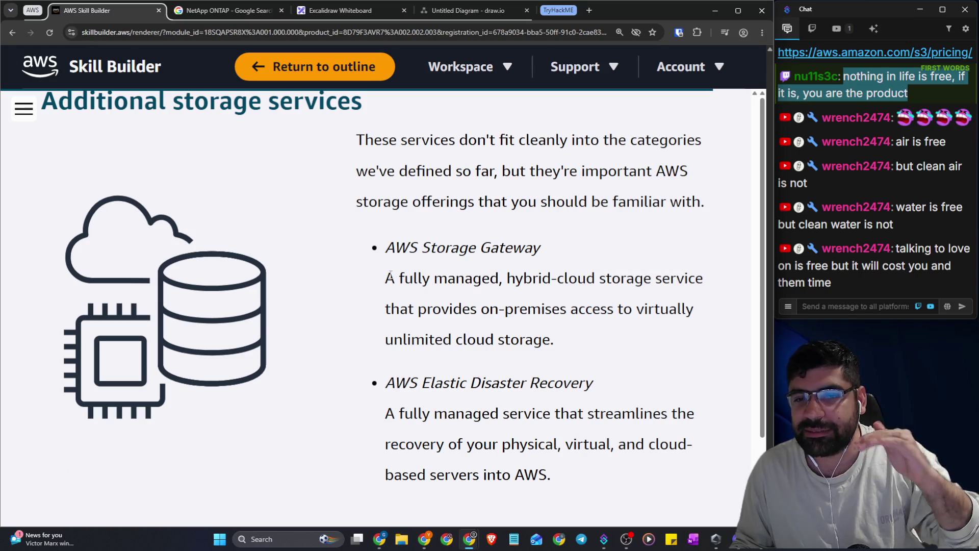
pyautogui.moveTo(379, 250)
pyautogui.mouseDown()
pyautogui.moveTo(441, 261)
pyautogui.moveTo(477, 309)
pyautogui.mouseUp()
pyautogui.scroll(8, 382, 286)
pyautogui.moveTo(109, 392)
pyautogui.mouseDown()
pyautogui.moveTo(273, 224)
pyautogui.moveTo(252, 147)
pyautogui.mouseUp()
pyautogui.scroll(-8, 443, 206)
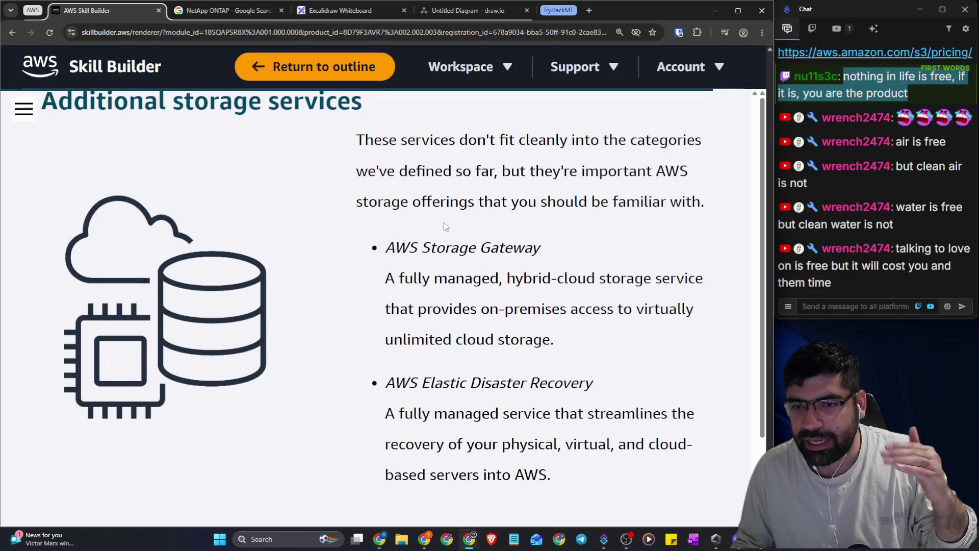
pyautogui.moveTo(386, 248)
pyautogui.mouseDown()
pyautogui.moveTo(655, 260)
pyautogui.moveTo(638, 338)
pyautogui.mouseUp()
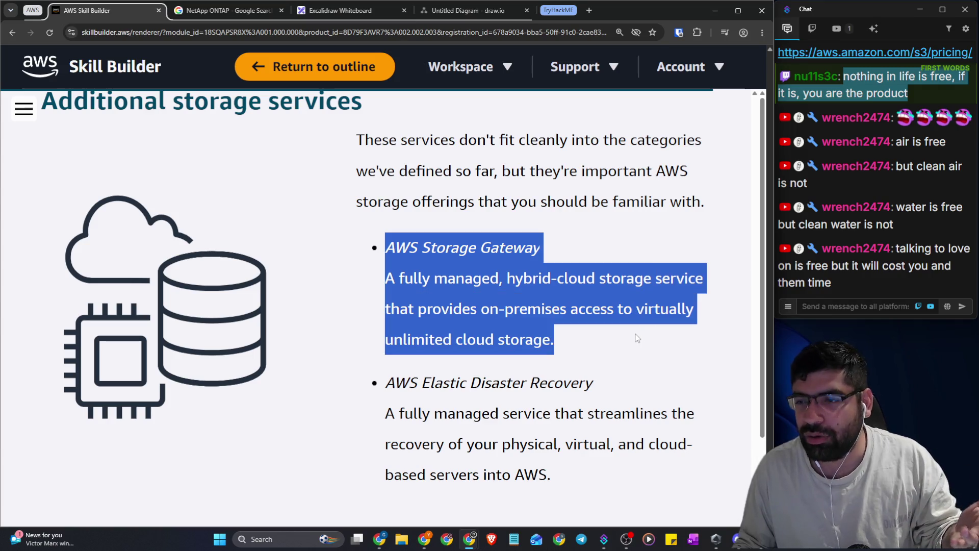
pyautogui.scroll(-4, 573, 301)
pyautogui.moveTo(397, 177)
pyautogui.mouseDown()
pyautogui.moveTo(545, 238)
pyautogui.moveTo(571, 273)
pyautogui.mouseUp()
pyautogui.scroll(-2, 570, 273)
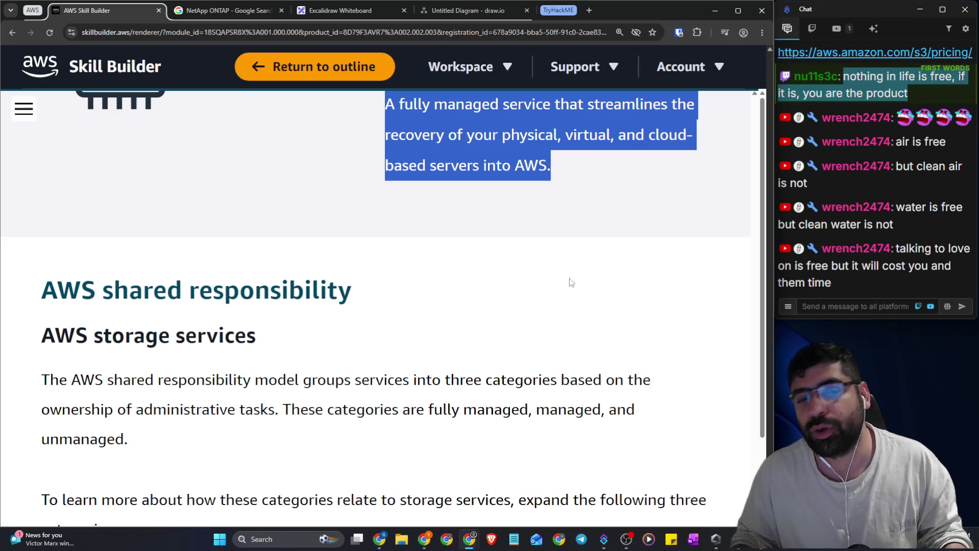
pyautogui.scroll(-3, 470, 229)
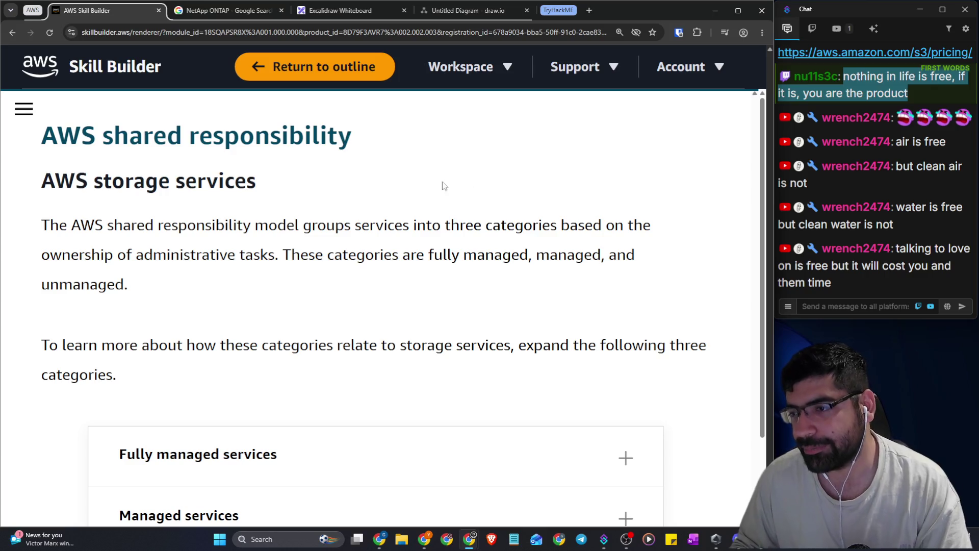
pyautogui.moveTo(28, 136)
pyautogui.mouseDown()
pyautogui.moveTo(204, 123)
pyautogui.moveTo(355, 157)
pyautogui.mouseUp()
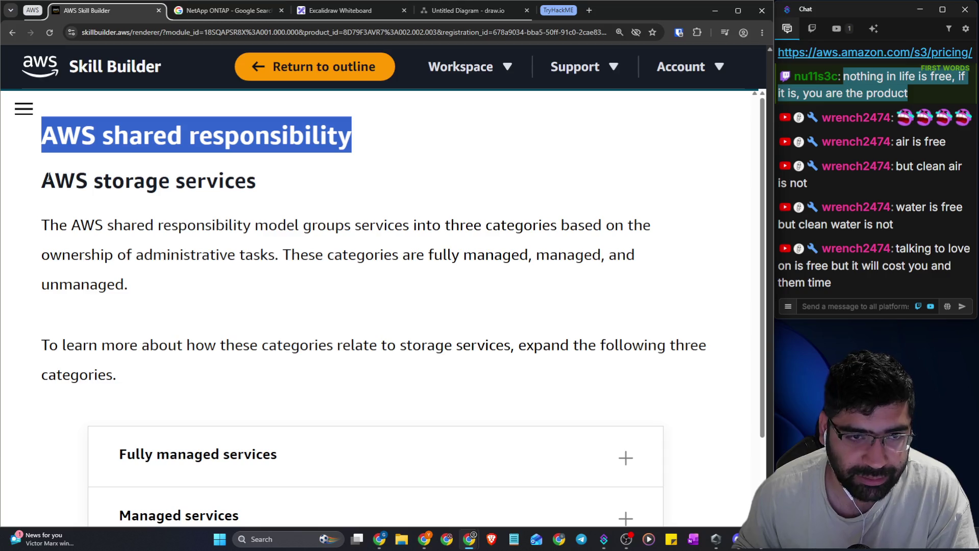
pyautogui.moveTo(46, 179)
pyautogui.mouseDown()
pyautogui.moveTo(237, 225)
pyautogui.moveTo(259, 196)
pyautogui.mouseUp()
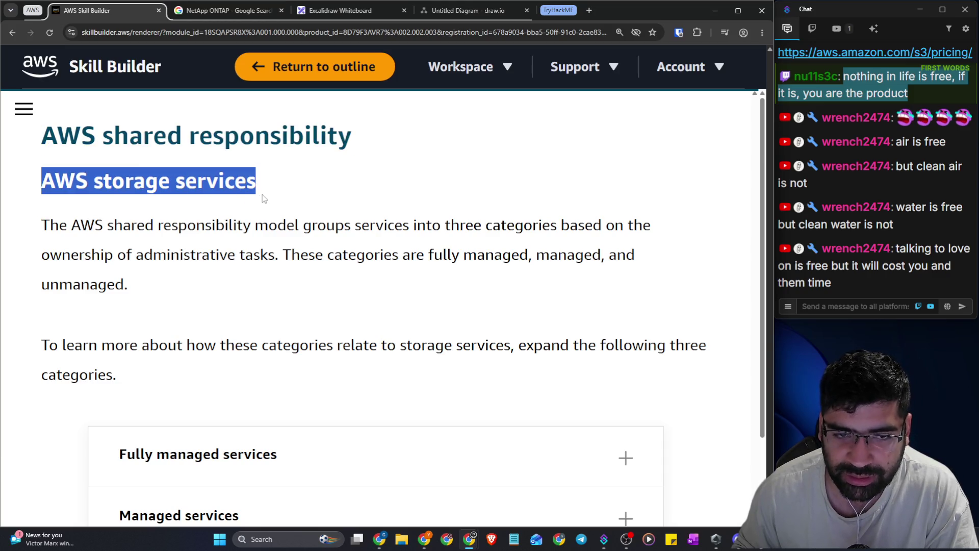
pyautogui.moveTo(42, 224); pyautogui.dragTo(654, 230)
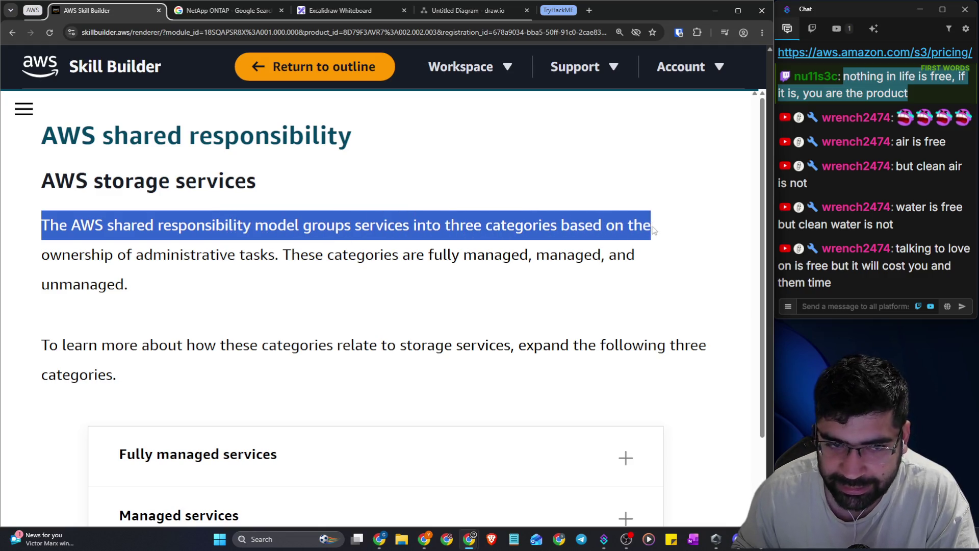
pyautogui.moveTo(117, 254); pyautogui.dragTo(441, 255)
pyautogui.moveTo(540, 258)
pyautogui.mouseDown()
pyautogui.moveTo(592, 262)
pyautogui.moveTo(625, 280)
pyautogui.mouseUp()
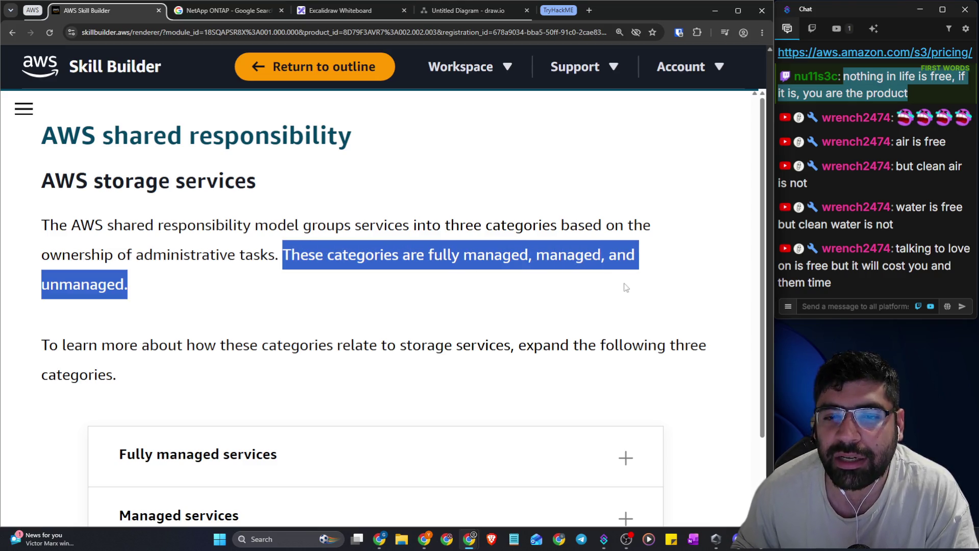
pyautogui.scroll(-1, 568, 283)
pyautogui.scroll(-1, 568, 283)
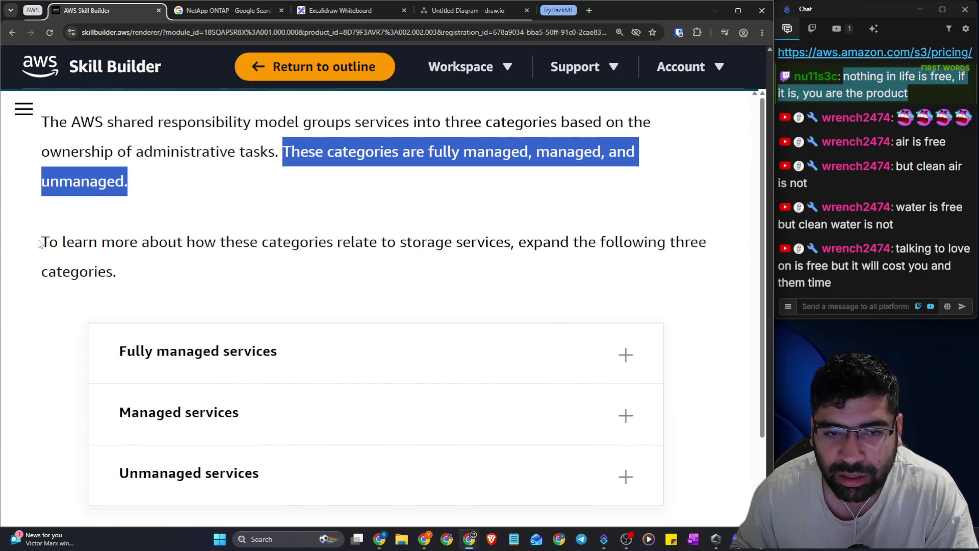
pyautogui.scroll(-1, 442, 258)
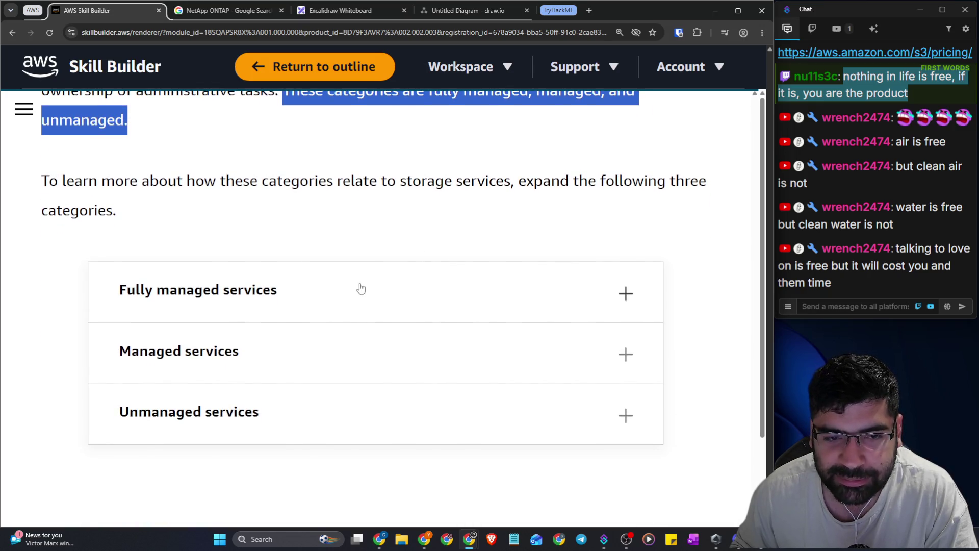
# Expand Fully managed services and highlight its category description
pyautogui.click(360, 285)
pyautogui.scroll(-3, 413, 229)
pyautogui.scroll(-2, 413, 229)
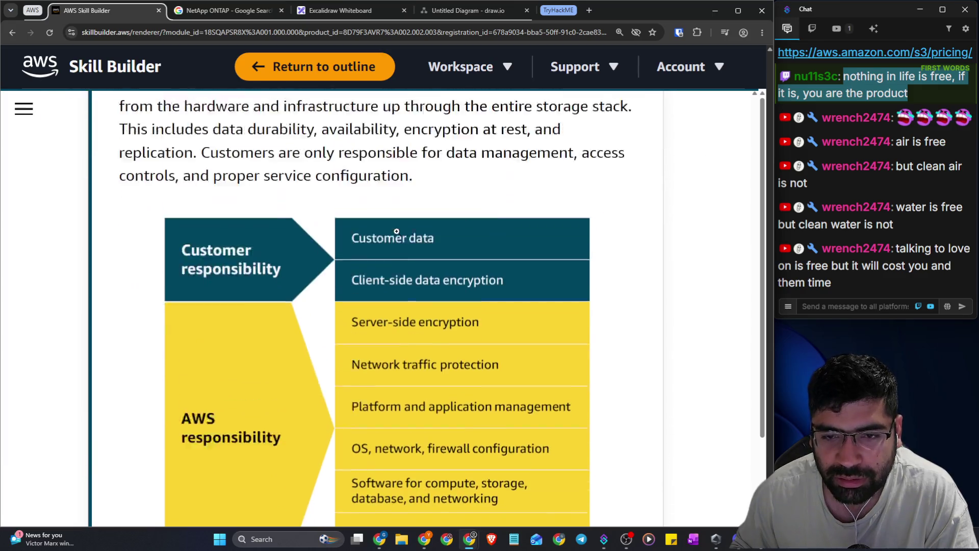
pyautogui.scroll(3, 185, 224)
pyautogui.scroll(7, 307, 232)
pyautogui.scroll(-2, 261, 229)
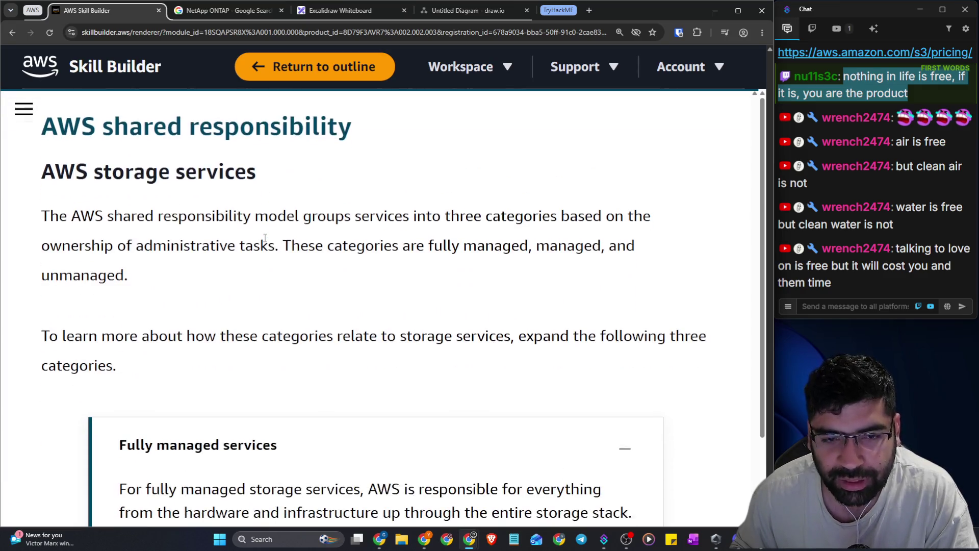
pyautogui.moveTo(262, 226)
pyautogui.mouseDown()
pyautogui.moveTo(507, 218)
pyautogui.moveTo(498, 247)
pyautogui.mouseUp()
pyautogui.click(164, 278)
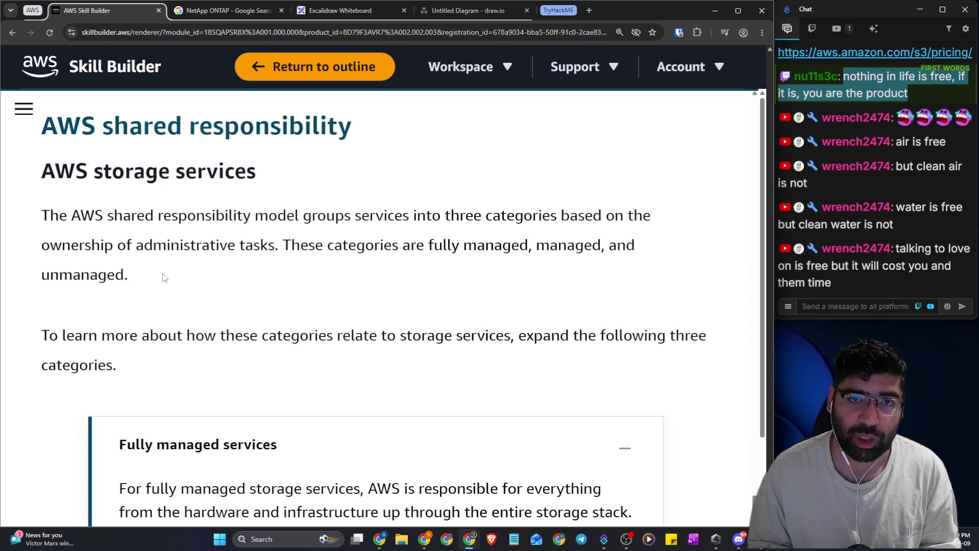
# Glance back at the AWS Storage Gateway heading before returning to Fully managed services
pyautogui.scroll(8, 286, 206)
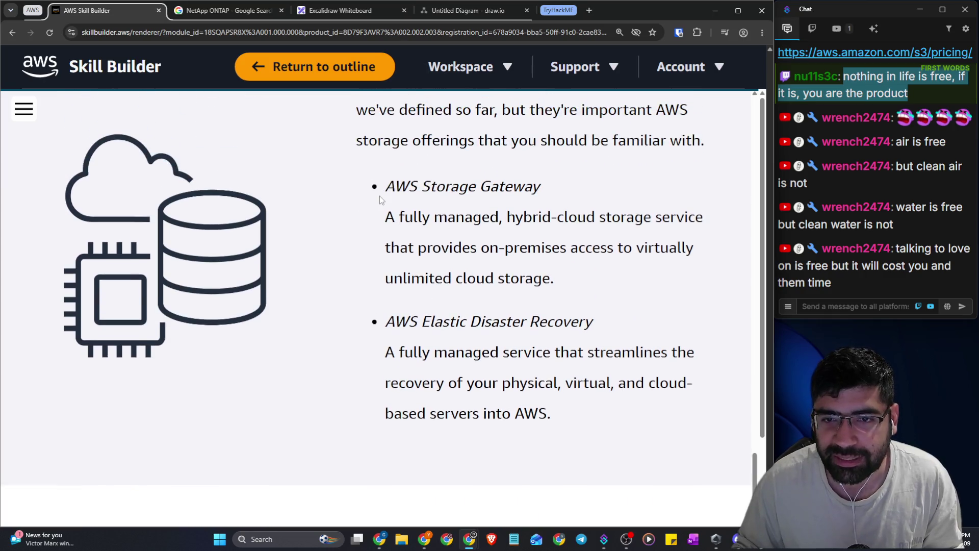
pyautogui.moveTo(383, 189); pyautogui.dragTo(545, 200)
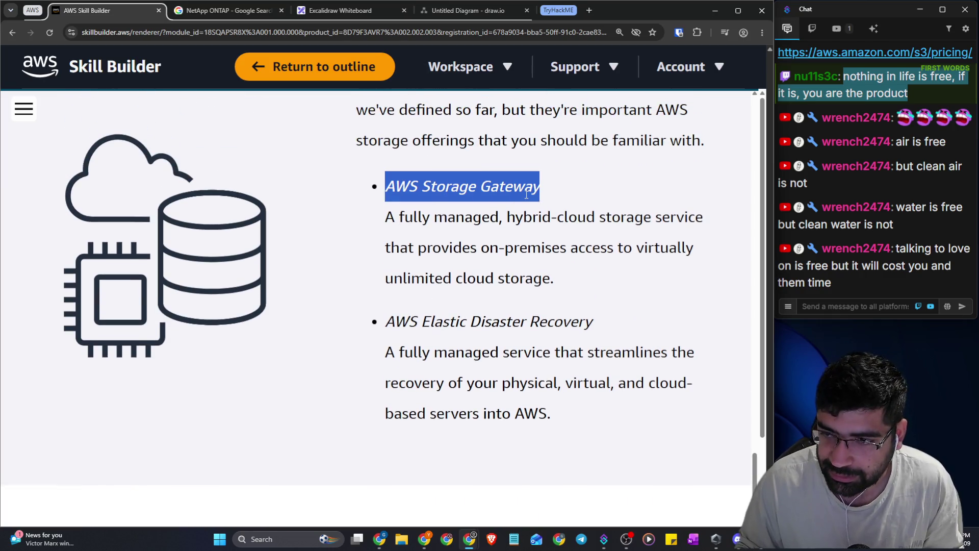
pyautogui.scroll(-1, 525, 199)
pyautogui.moveTo(507, 165); pyautogui.dragTo(549, 164)
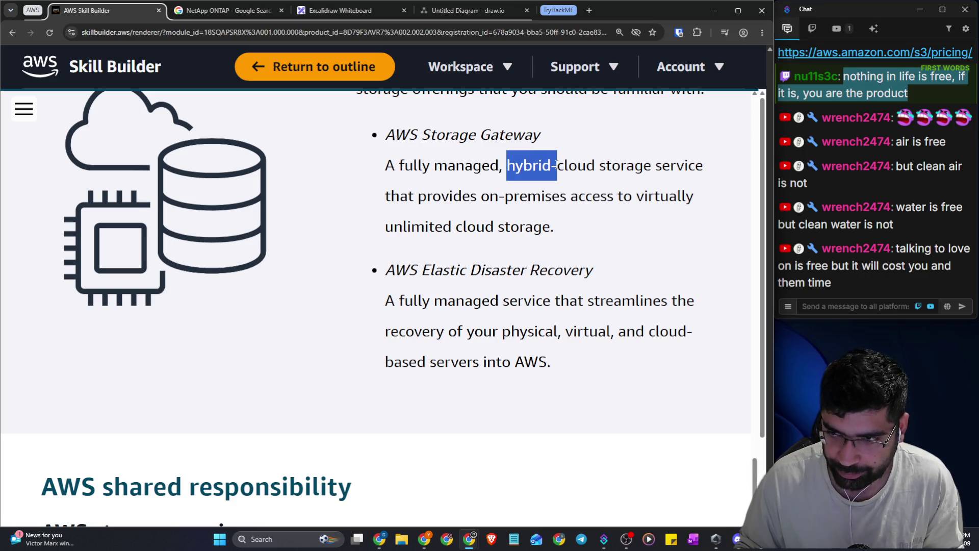
pyautogui.scroll(-10, 510, 194)
pyautogui.scroll(-2, 387, 338)
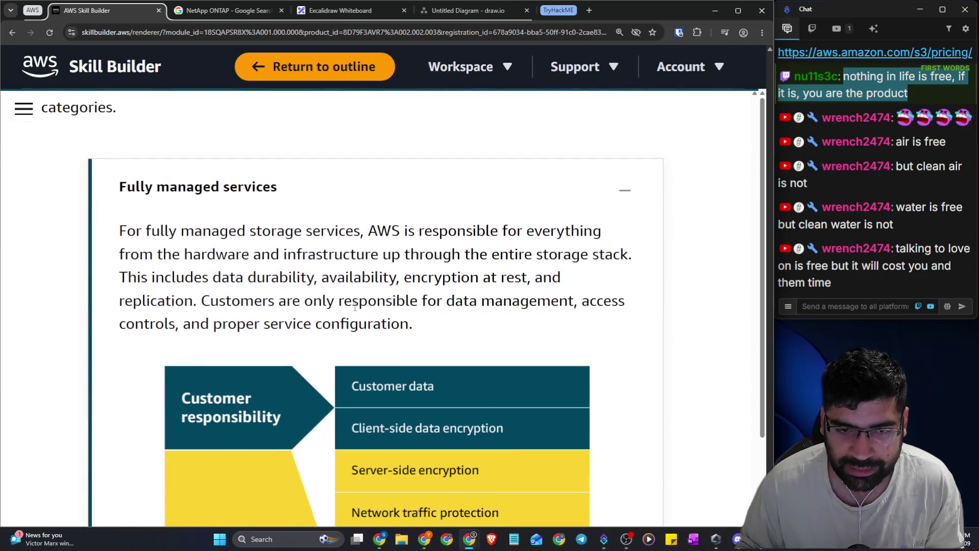
# Highlight that AWS handles everything from hardware through the entire storage stack, including durability
pyautogui.moveTo(209, 236); pyautogui.dragTo(592, 235)
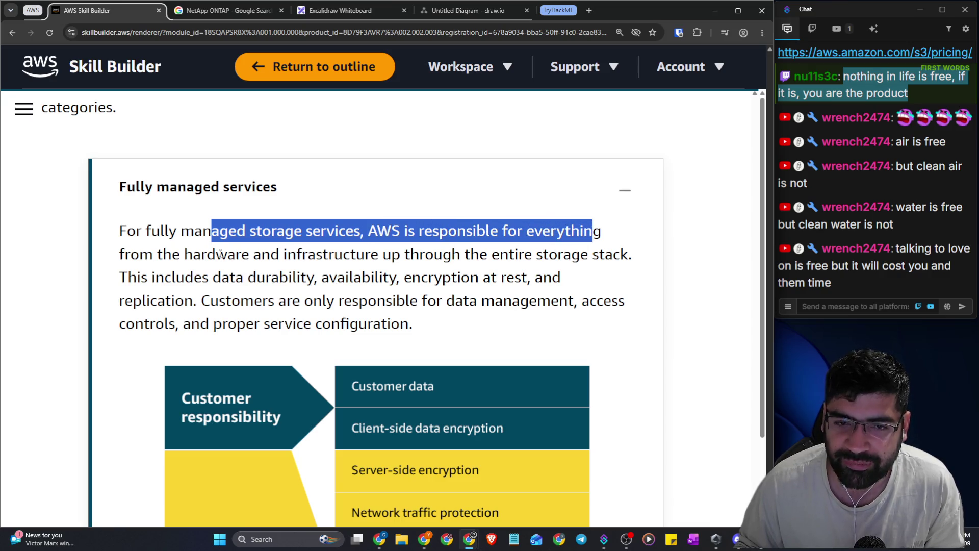
pyautogui.moveTo(180, 253); pyautogui.dragTo(635, 259)
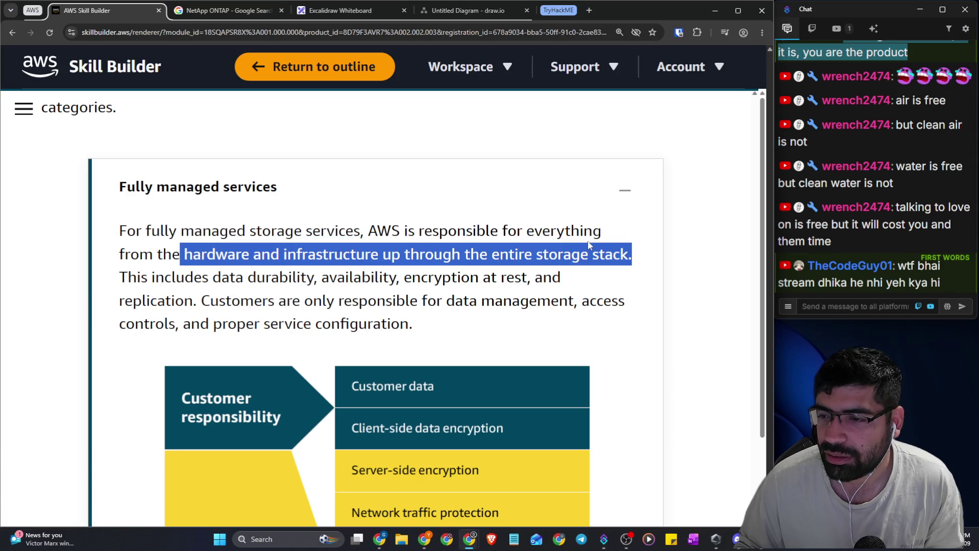
pyautogui.scroll(-1, 589, 245)
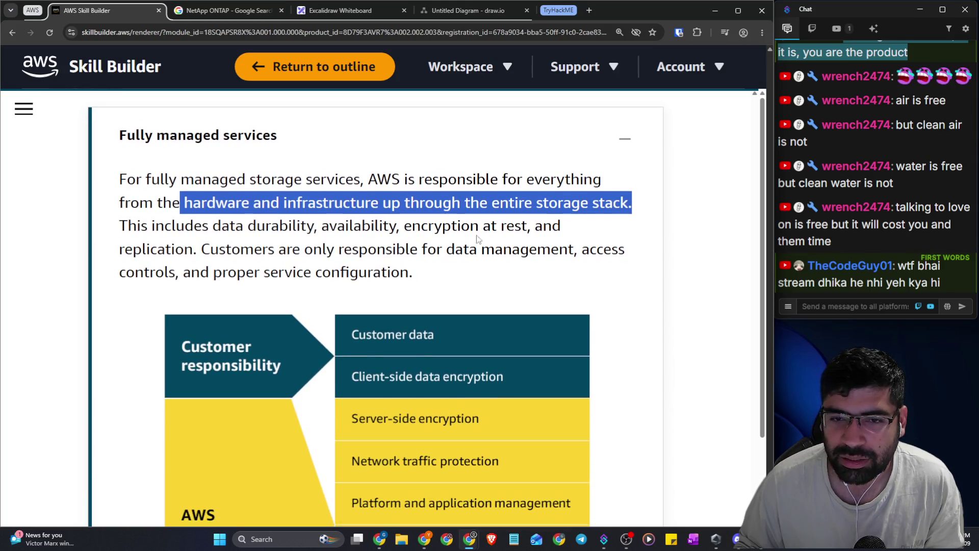
pyautogui.click(414, 233)
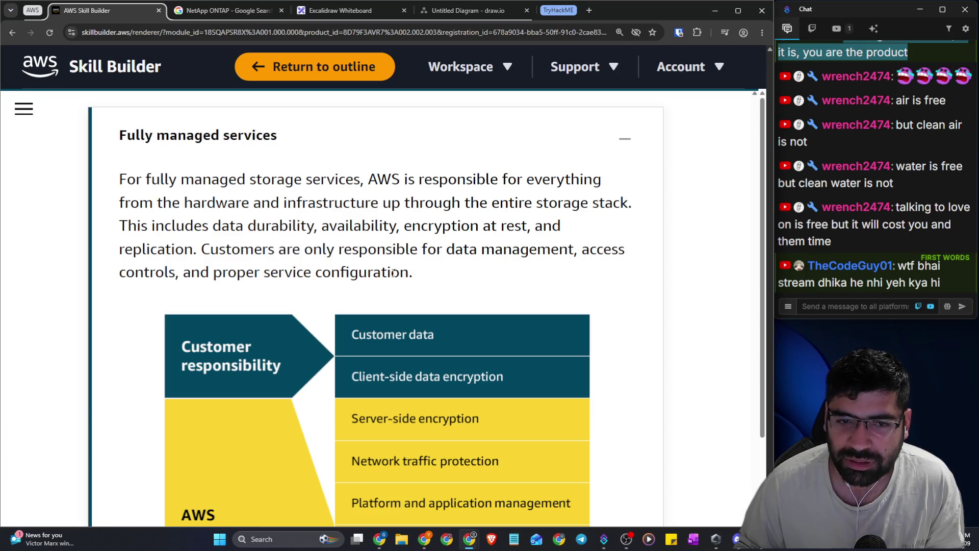
pyautogui.moveTo(385, 268)
pyautogui.mouseDown()
pyautogui.moveTo(201, 249)
pyautogui.moveTo(130, 224)
pyautogui.mouseUp()
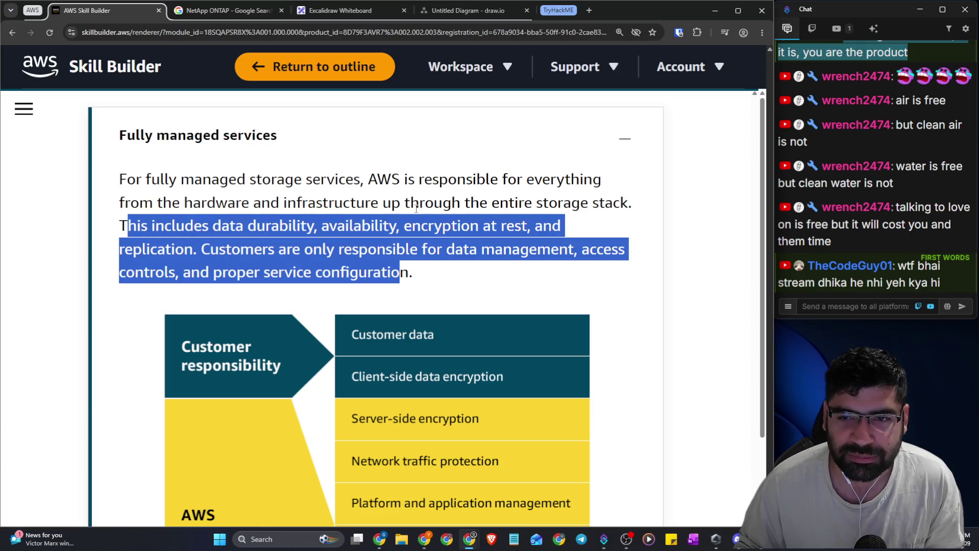
pyautogui.click(274, 222)
pyautogui.moveTo(403, 208); pyautogui.dragTo(641, 211)
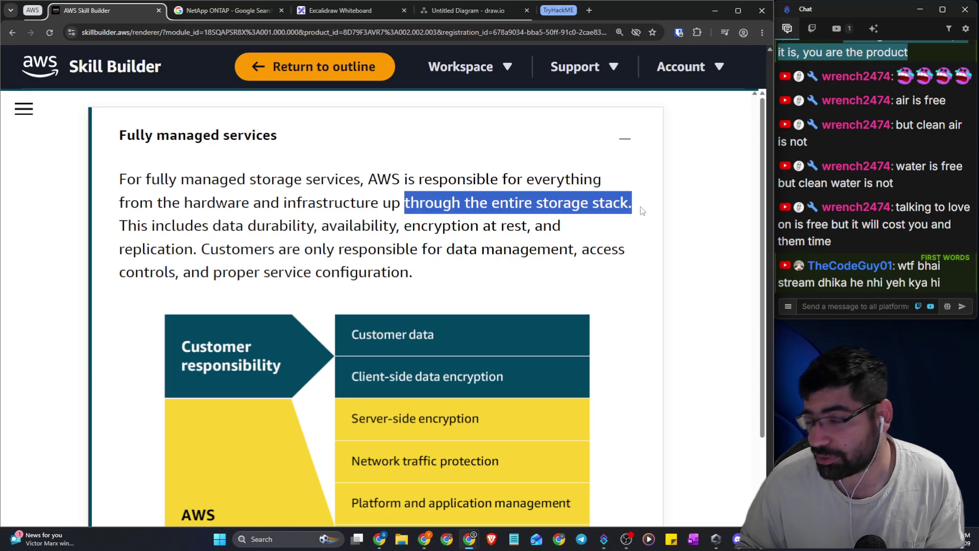
pyautogui.scroll(-2, 503, 200)
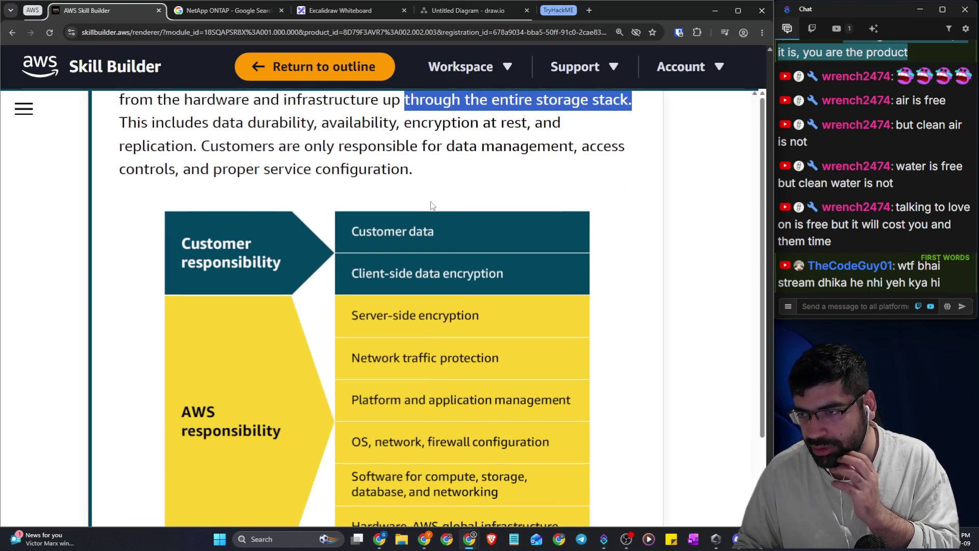
pyautogui.scroll(2, 526, 120)
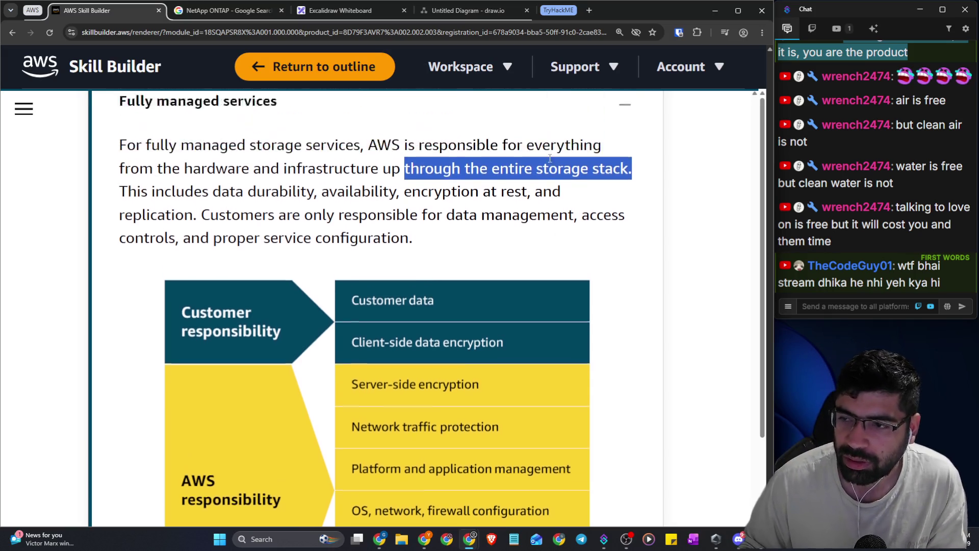
pyautogui.click(198, 240)
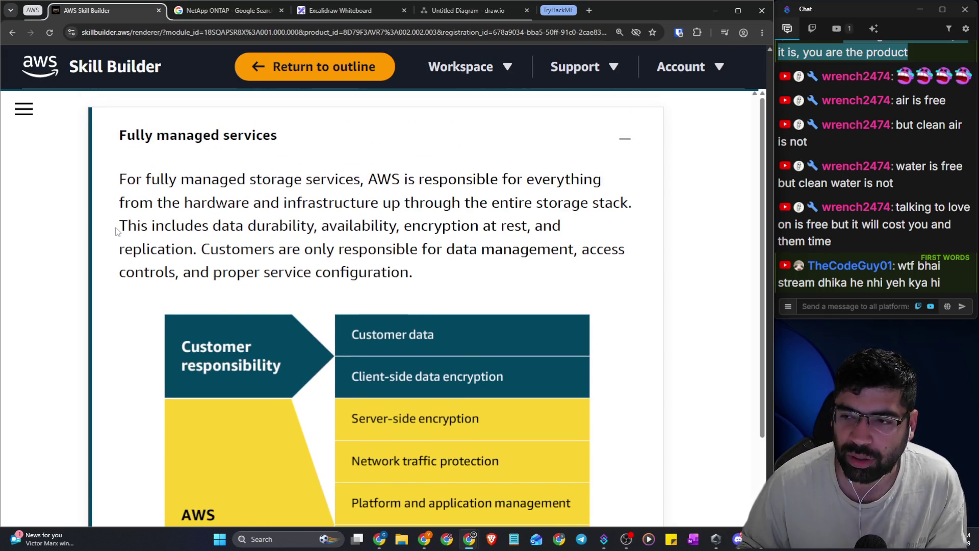
pyautogui.moveTo(116, 231)
pyautogui.mouseDown()
pyautogui.moveTo(277, 226)
pyautogui.moveTo(394, 251)
pyautogui.mouseUp()
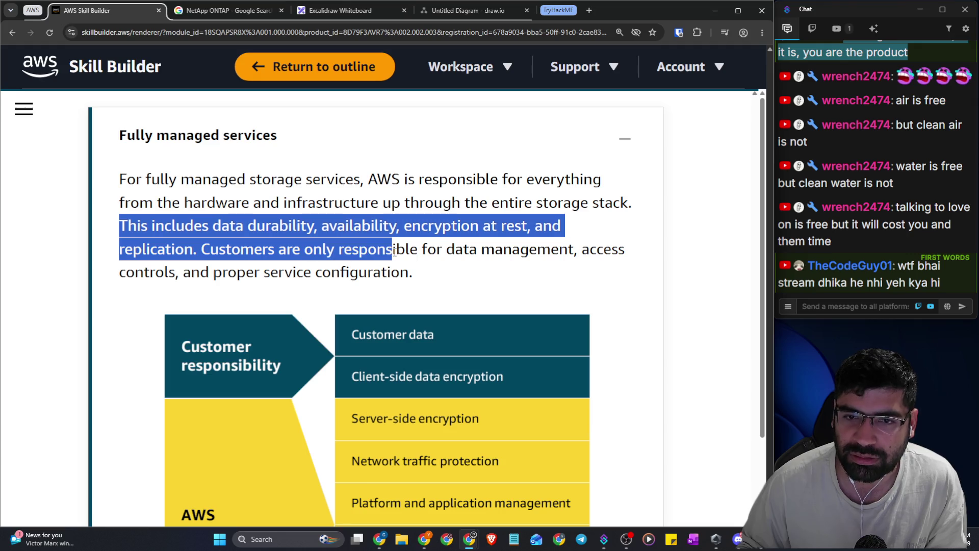
# Send the message 'skillbuilder.aws' in the chat
pyautogui.click(854, 306)
pyautogui.write('skill')
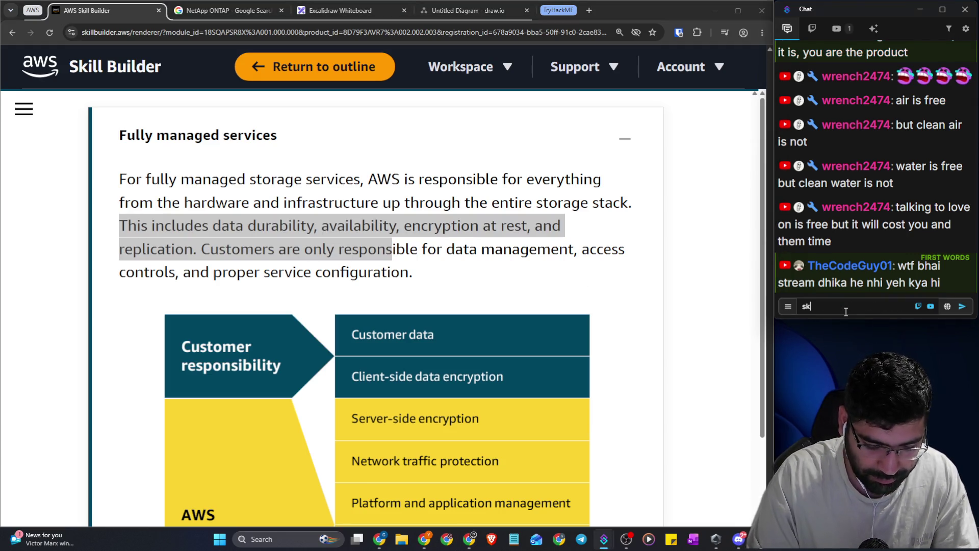
pyautogui.write('builder')
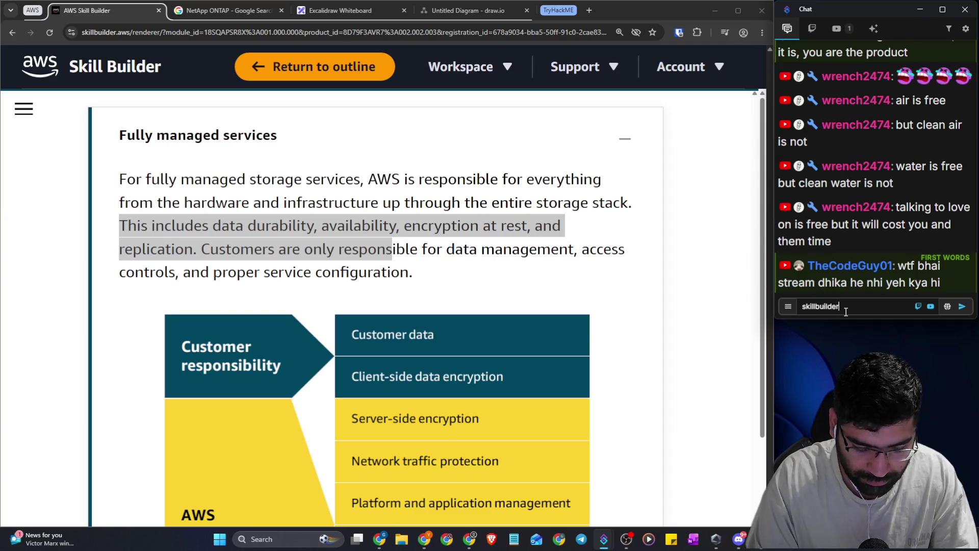
pyautogui.write('.aws')
pyautogui.press('Return')
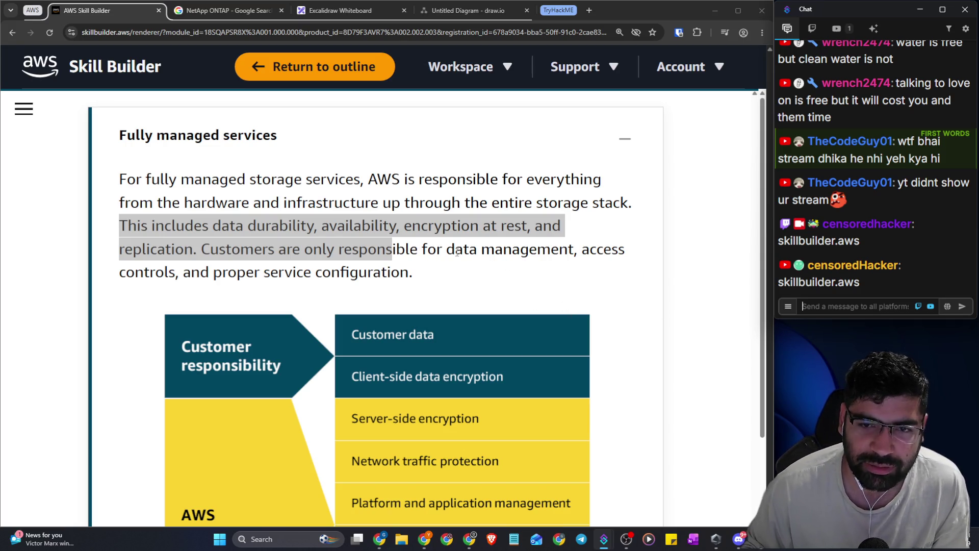
# Highlight what customers are responsible for, plus durability, availability and encryption
pyautogui.click(439, 246)
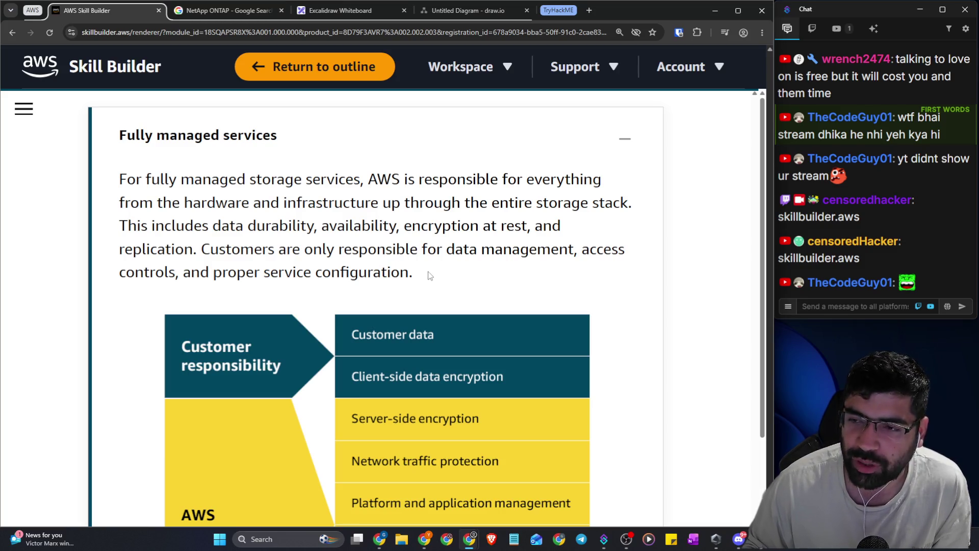
pyautogui.moveTo(420, 280); pyautogui.dragTo(163, 249)
pyautogui.click(518, 305)
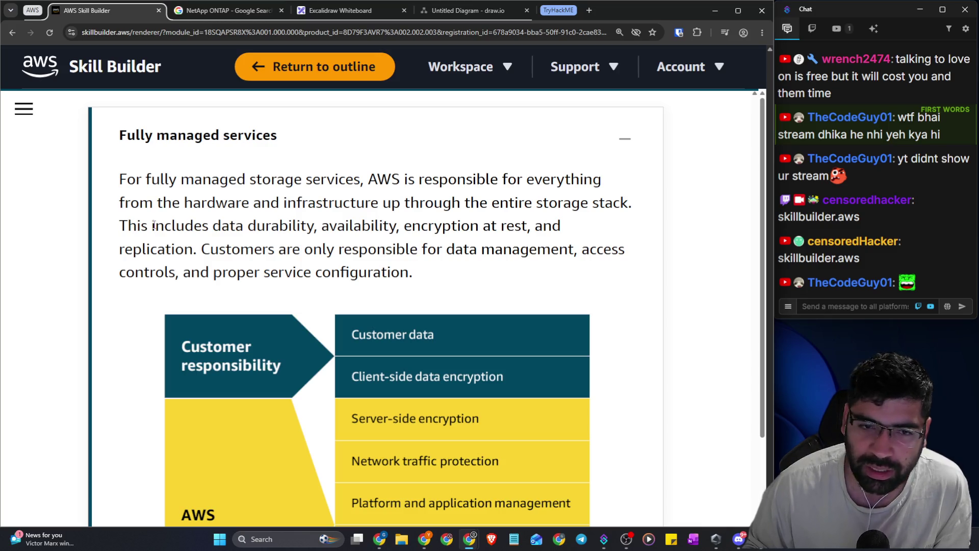
pyautogui.moveTo(127, 226); pyautogui.dragTo(483, 226)
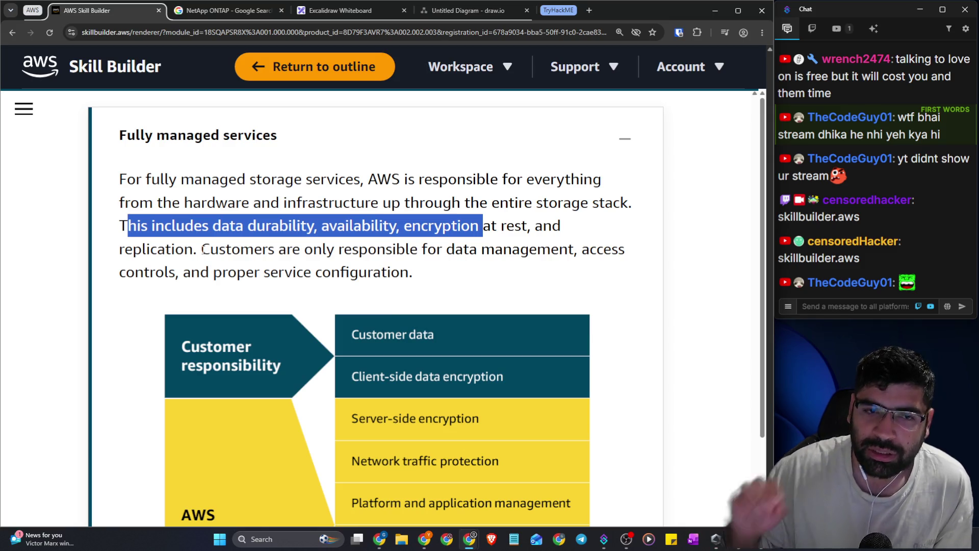
pyautogui.click(488, 208)
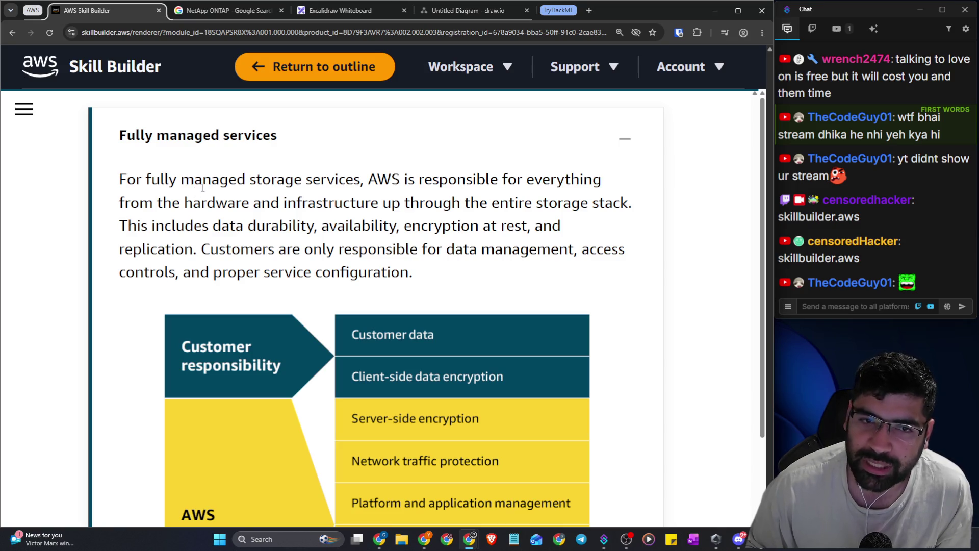
# Reopen Fully managed services and re-highlight the hardware, infrastructure and durability sentences
pyautogui.click(312, 151)
pyautogui.click(242, 291)
pyautogui.scroll(-5, 437, 181)
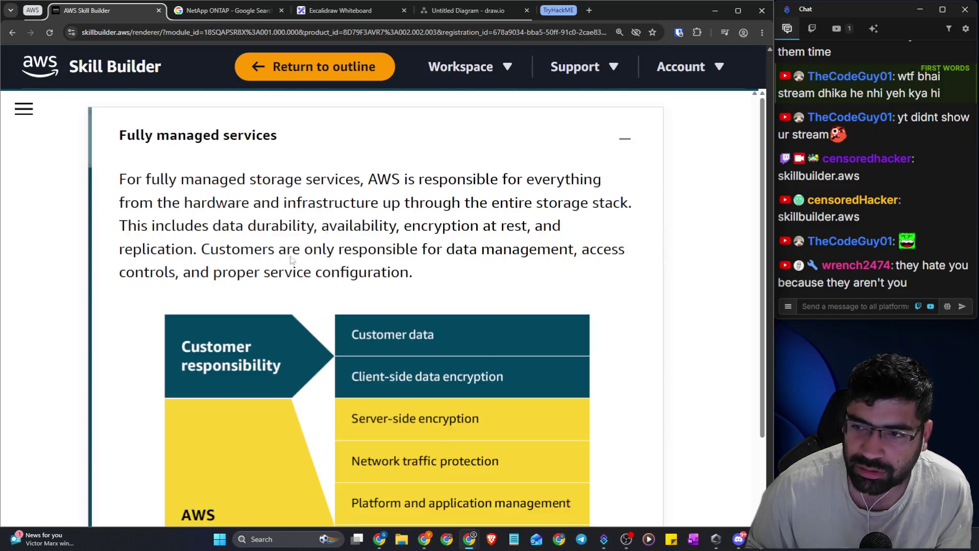
pyautogui.scroll(2, 458, 175)
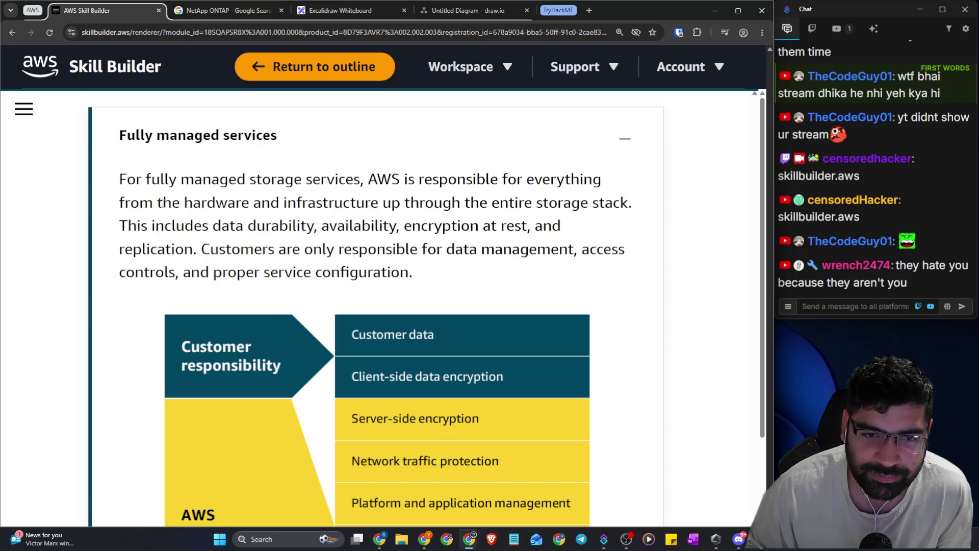
pyautogui.moveTo(161, 204); pyautogui.dragTo(262, 204)
pyautogui.moveTo(378, 180); pyautogui.dragTo(602, 180)
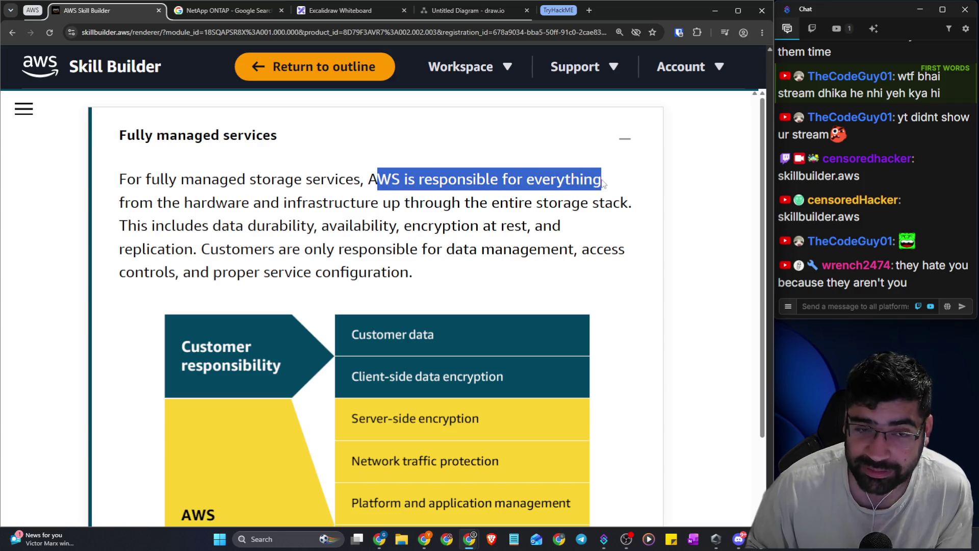
pyautogui.moveTo(195, 204); pyautogui.dragTo(632, 204)
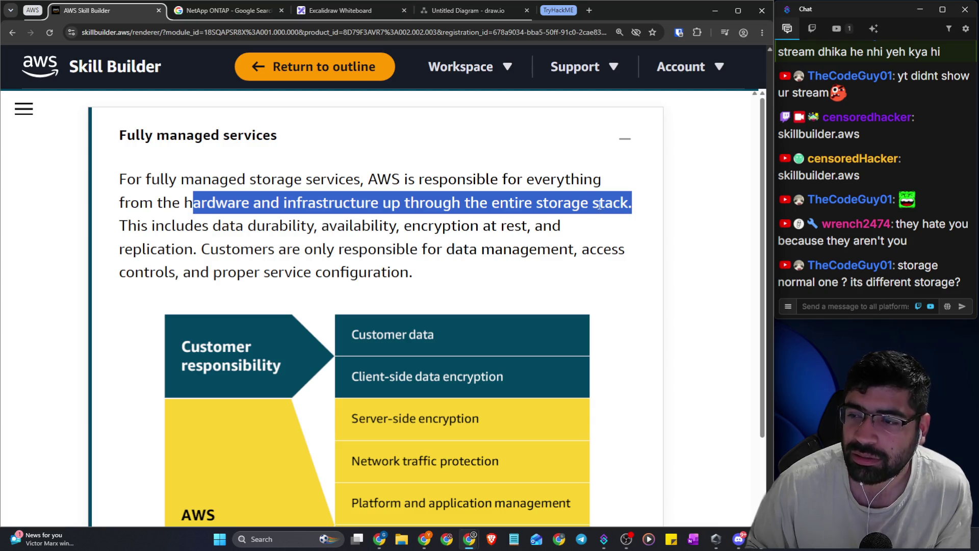
pyautogui.scroll(-1, 244, 188)
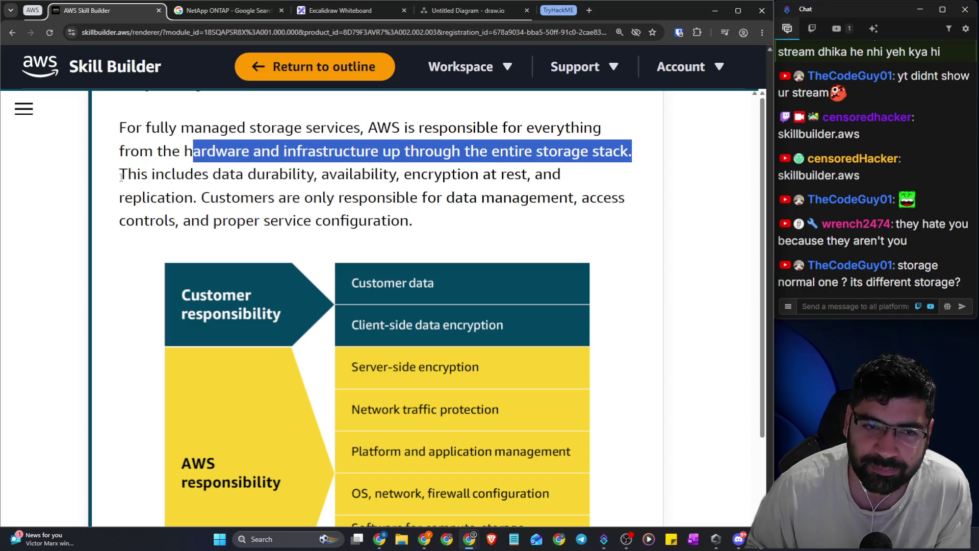
pyautogui.moveTo(121, 177); pyautogui.dragTo(570, 184)
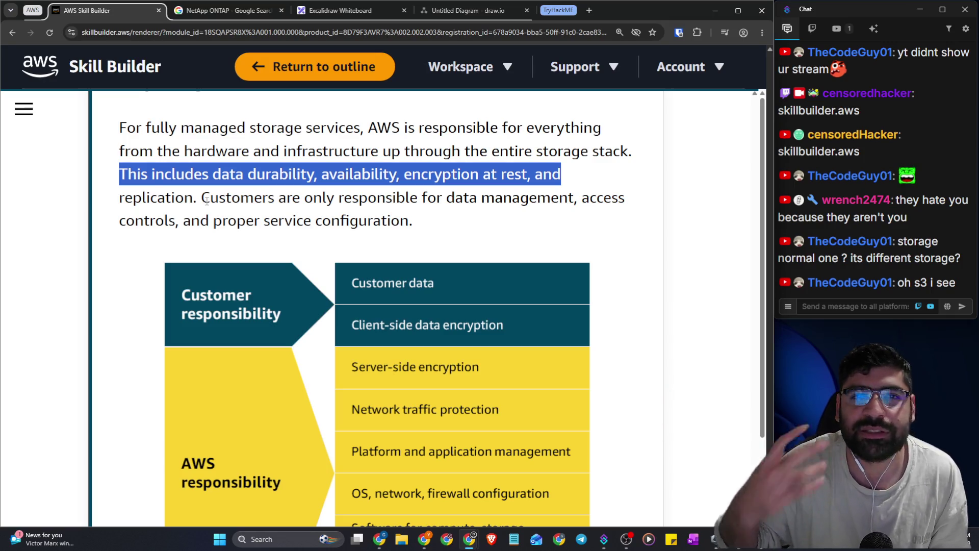
pyautogui.click(312, 195)
# Select the 'Customers are only responsible…' sentence and scroll to the Customer/AWS responsibility chart
pyautogui.scroll(1, 306, 184)
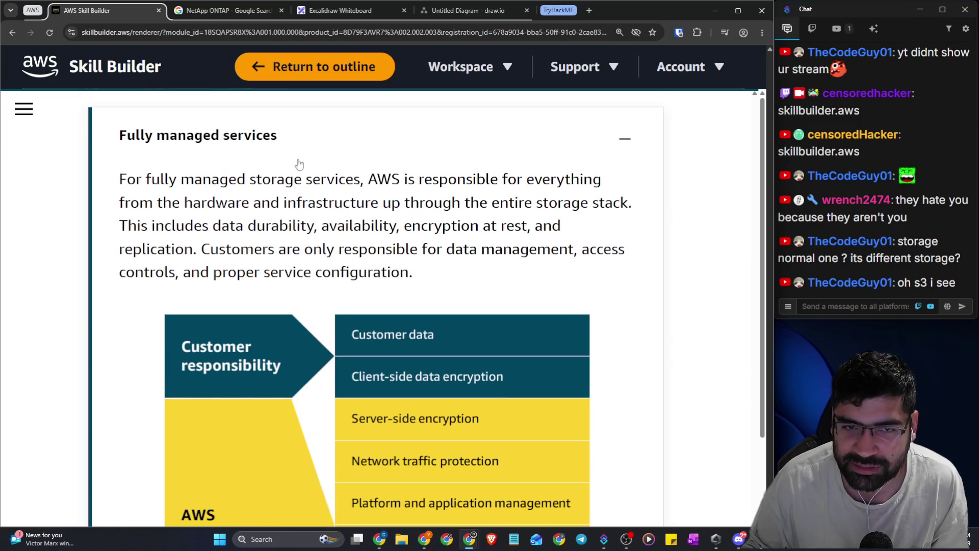
pyautogui.scroll(-1, 349, 217)
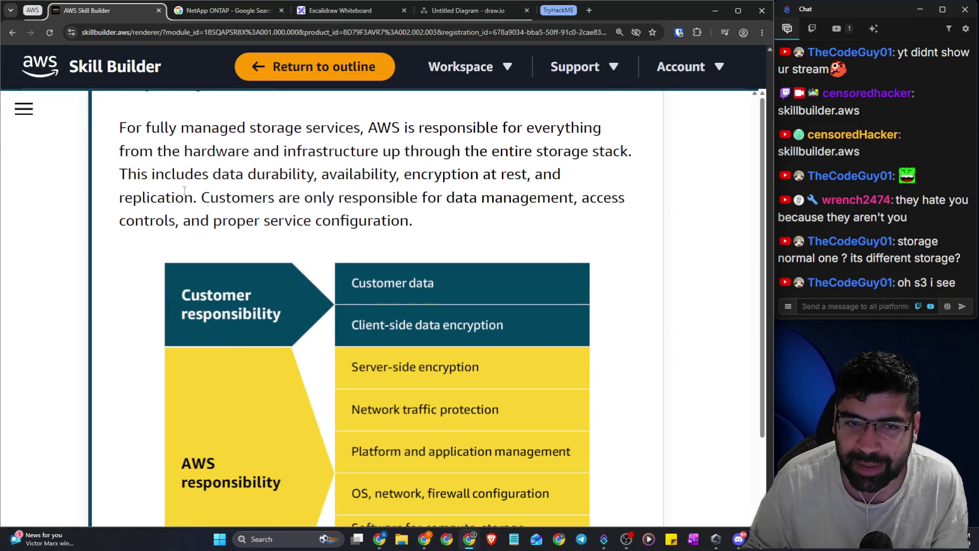
pyautogui.moveTo(184, 194); pyautogui.dragTo(125, 127)
pyautogui.scroll(-2, 367, 191)
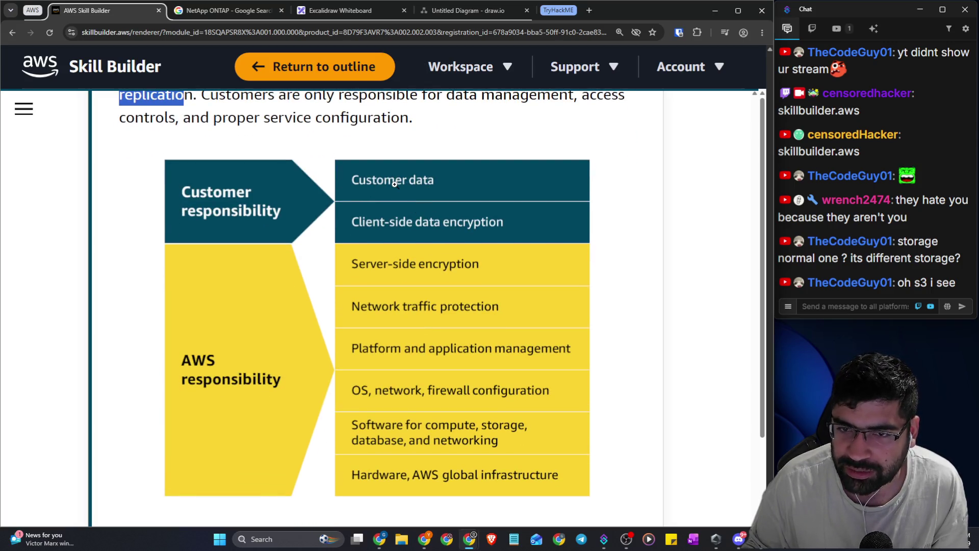
pyautogui.scroll(2, 454, 232)
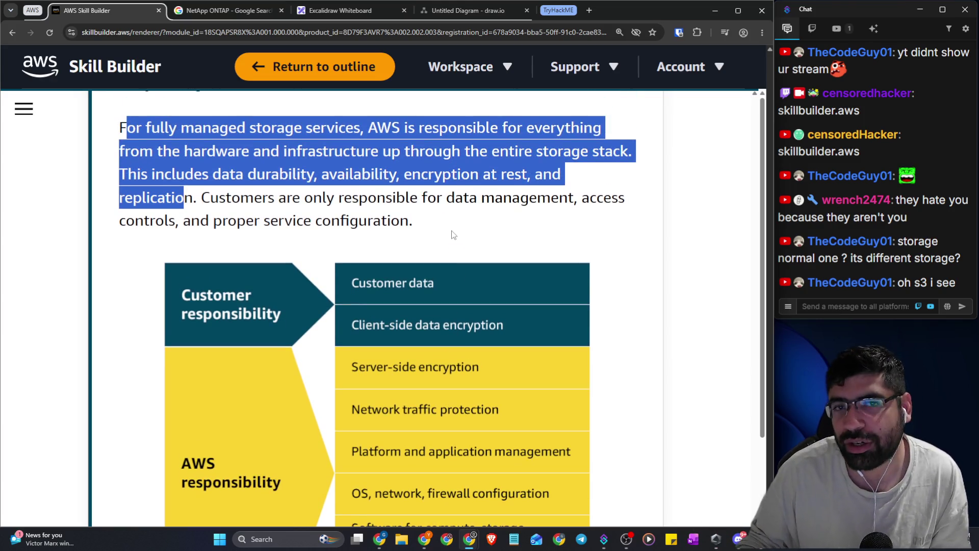
pyautogui.click(309, 209)
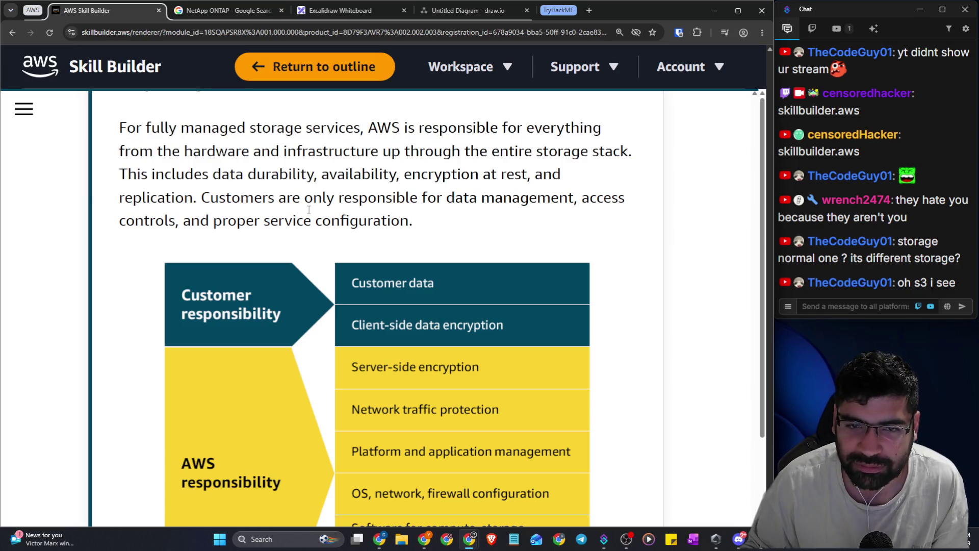
pyautogui.moveTo(240, 197)
pyautogui.mouseDown()
pyautogui.moveTo(629, 203)
pyautogui.moveTo(621, 218)
pyautogui.mouseUp()
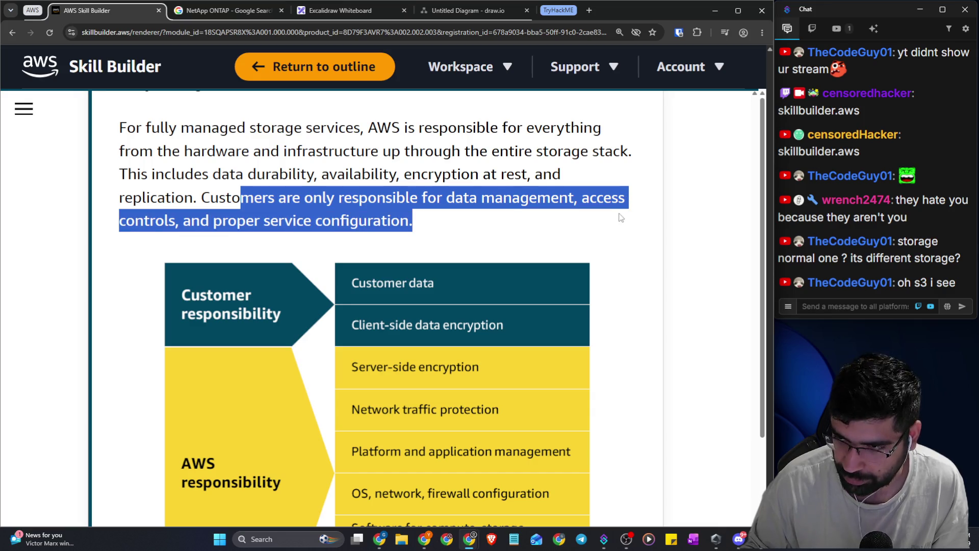
pyautogui.scroll(-2, 629, 217)
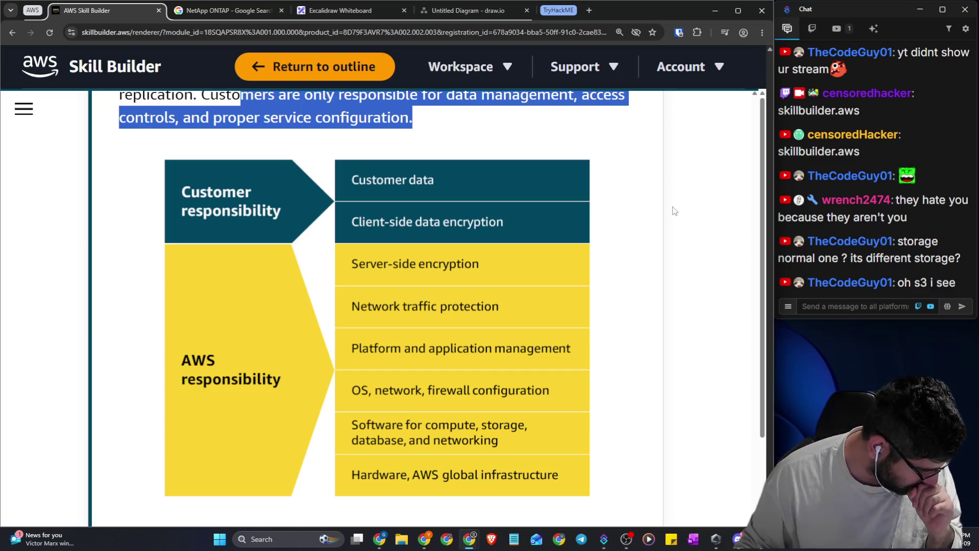
pyautogui.scroll(-1, 320, 295)
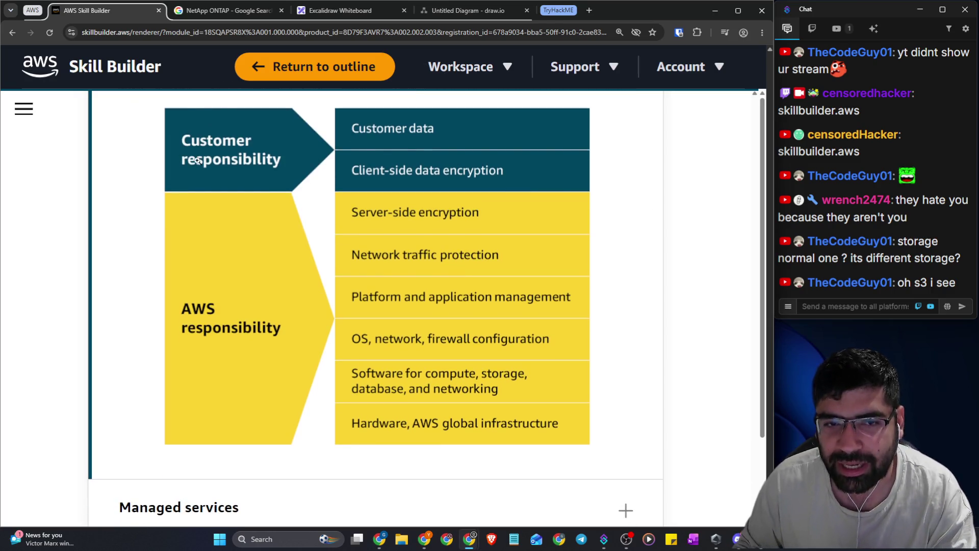
pyautogui.scroll(1, 459, 212)
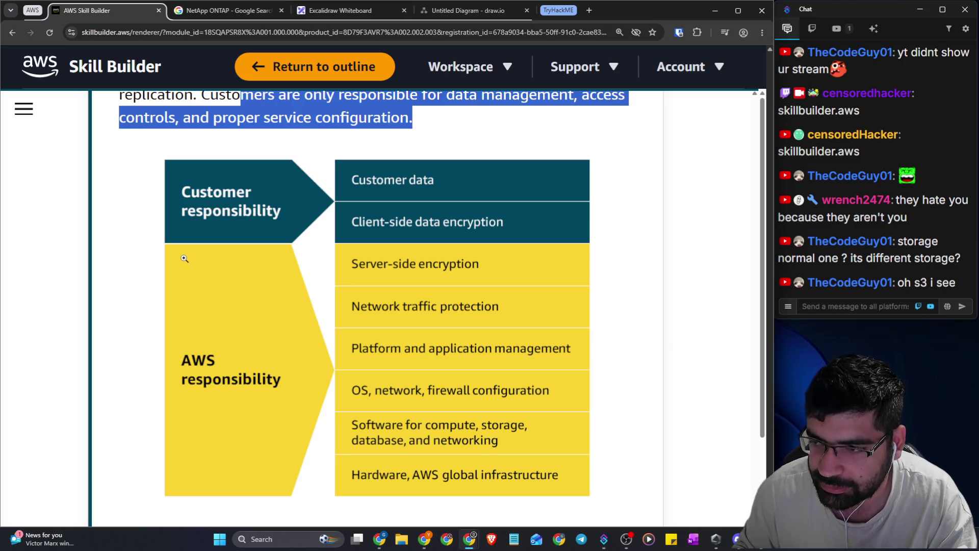
pyautogui.scroll(-4, 186, 256)
# Expand Managed services and highlight its hardware redundancy and volume replication wording
pyautogui.click(288, 349)
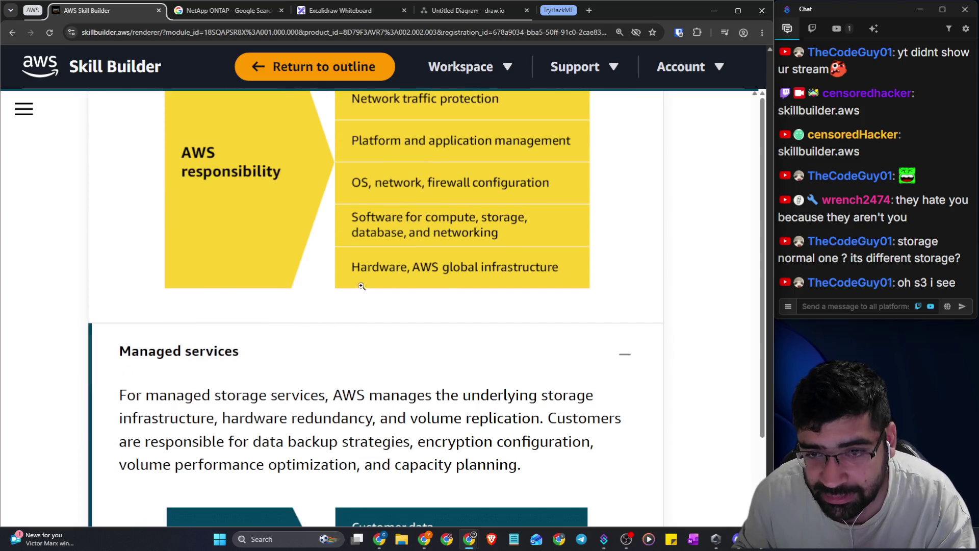
pyautogui.scroll(3, 445, 283)
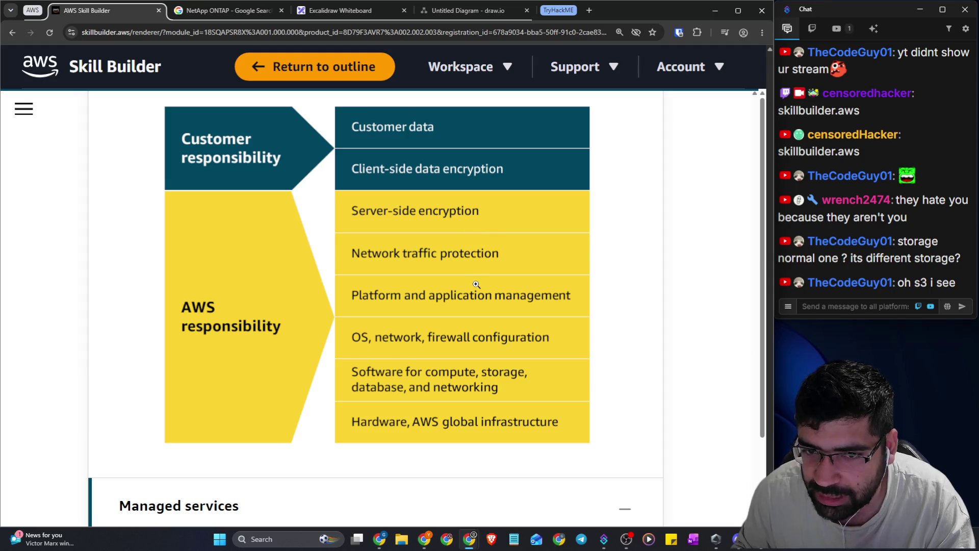
pyautogui.scroll(-8, 482, 280)
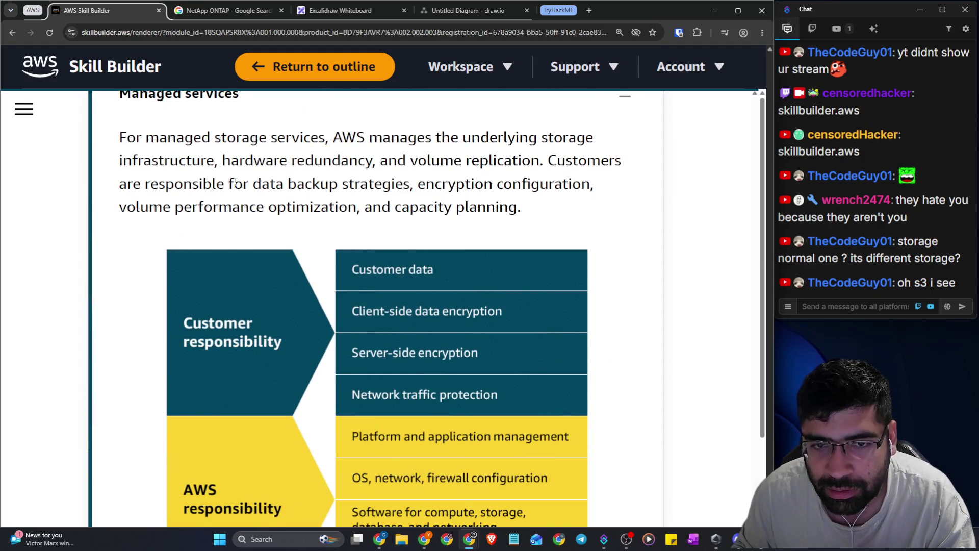
pyautogui.moveTo(119, 138)
pyautogui.mouseDown()
pyautogui.moveTo(399, 160)
pyautogui.moveTo(484, 143)
pyautogui.moveTo(592, 138)
pyautogui.mouseUp()
pyautogui.moveTo(230, 162); pyautogui.dragTo(538, 164)
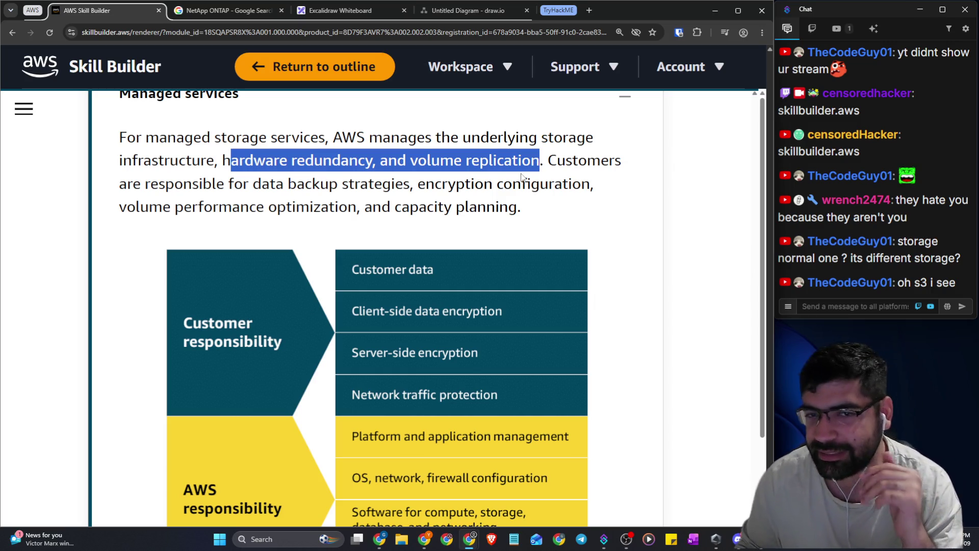
# Highlight the customers' data backup strategies and encryption configuration duties, then switch to the AWS console
pyautogui.click(527, 175)
pyautogui.moveTo(557, 161); pyautogui.dragTo(565, 163)
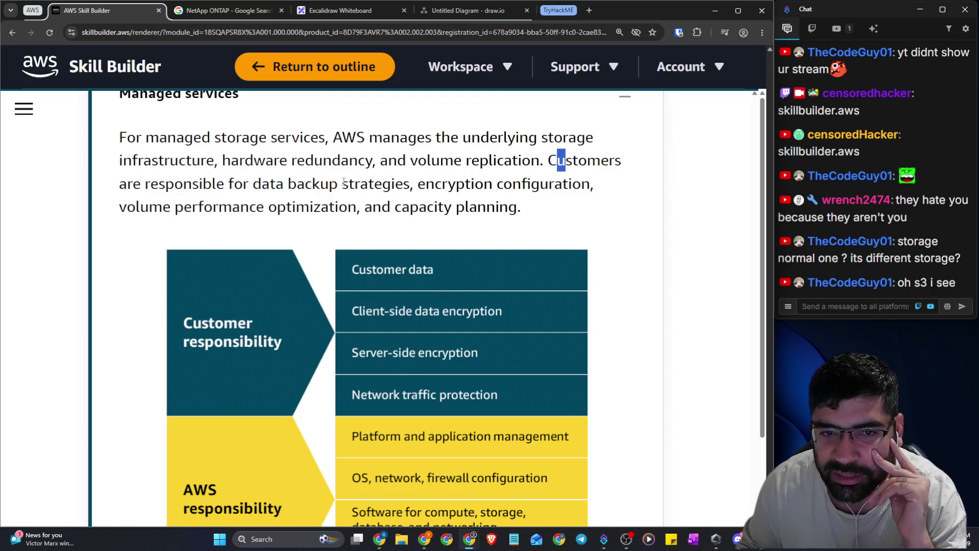
pyautogui.moveTo(254, 183); pyautogui.dragTo(581, 185)
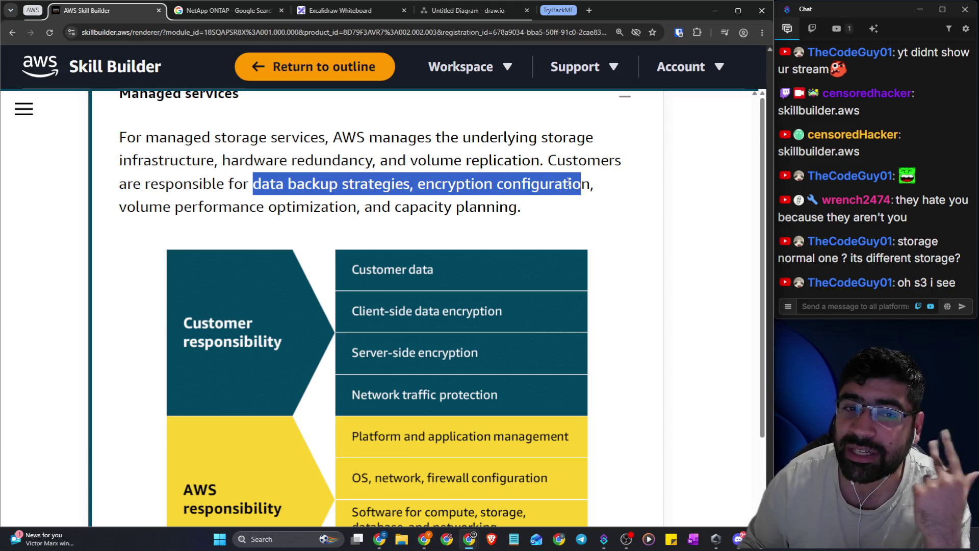
pyautogui.scroll(-3, 569, 182)
pyautogui.scroll(2, 339, 156)
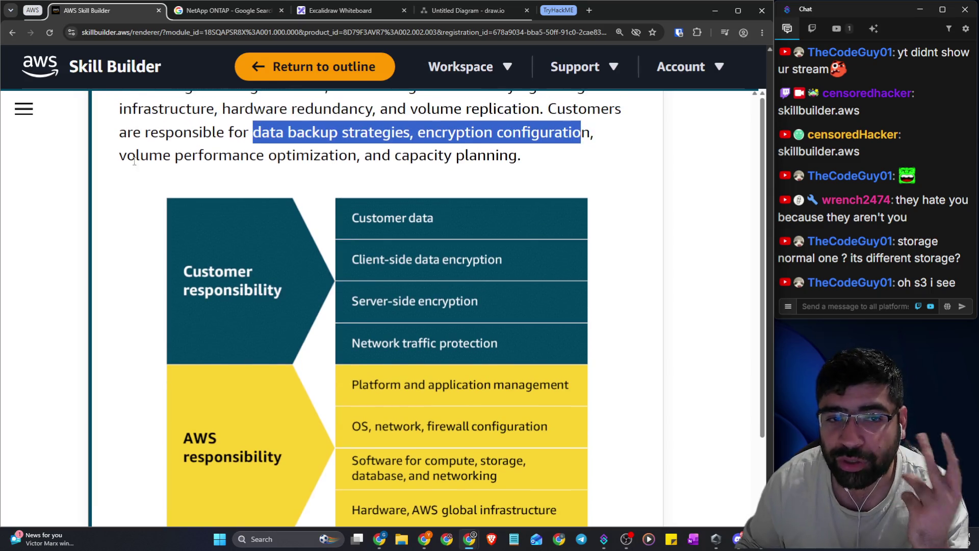
pyautogui.moveTo(101, 163); pyautogui.dragTo(325, 161)
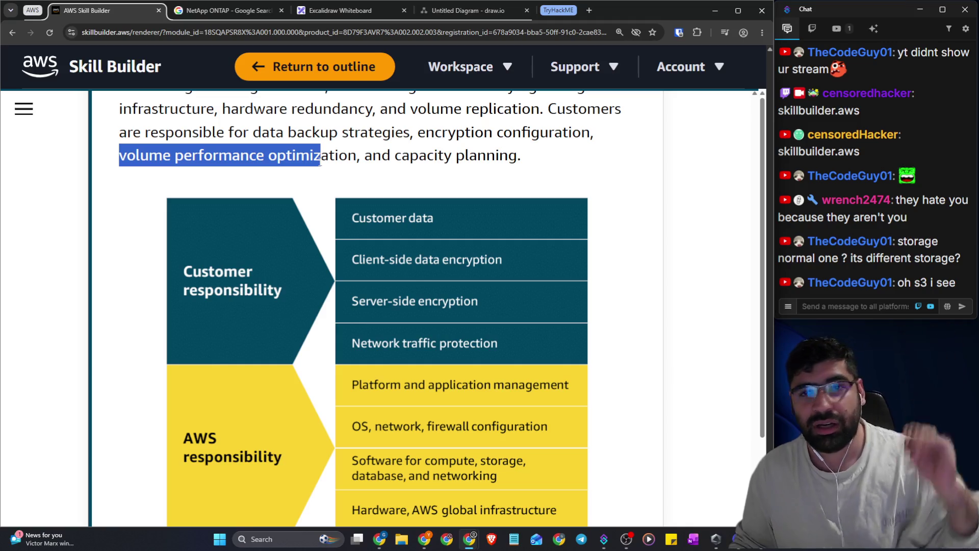
pyautogui.hotkey('alt', 'Tab')
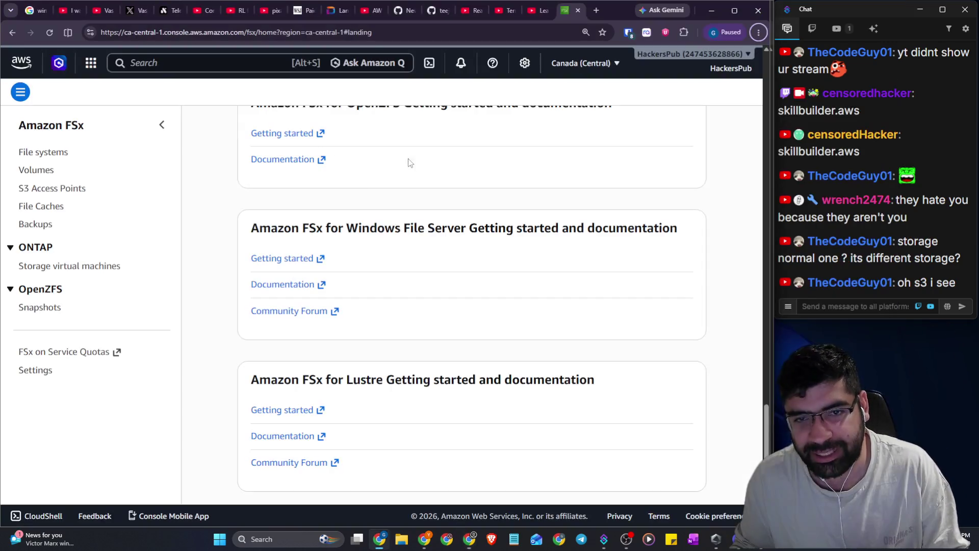
# Search the console for 'ebs' and open the EC2 service
pyautogui.click(179, 66)
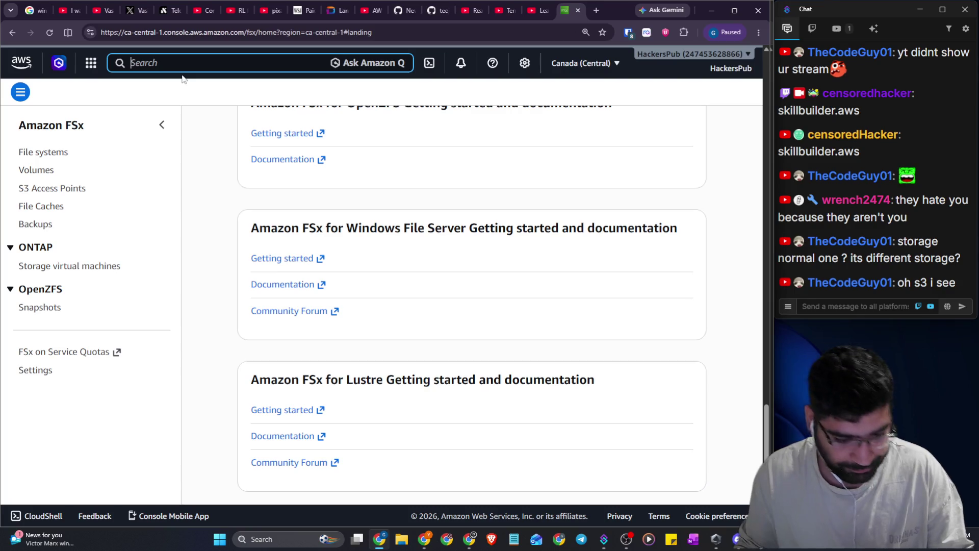
pyautogui.write('ebs')
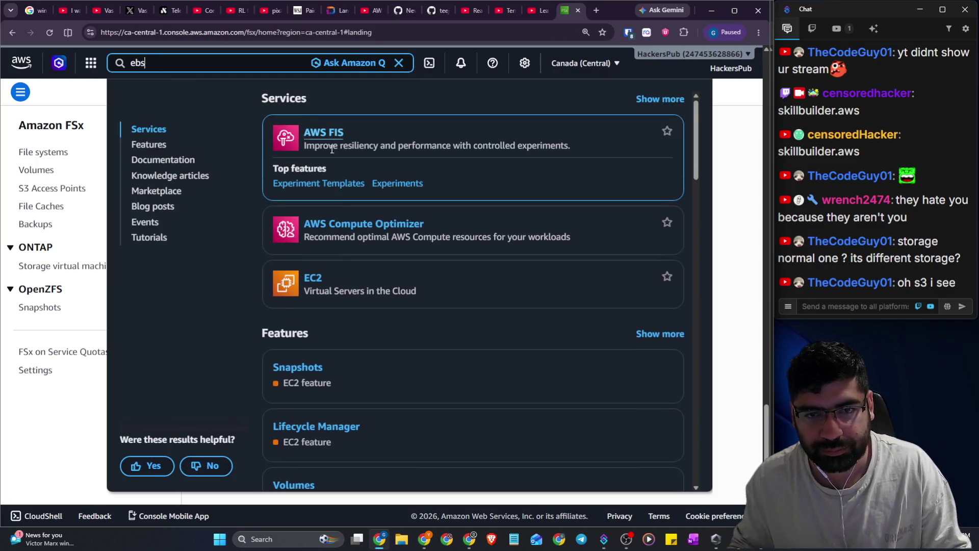
pyautogui.click(320, 242)
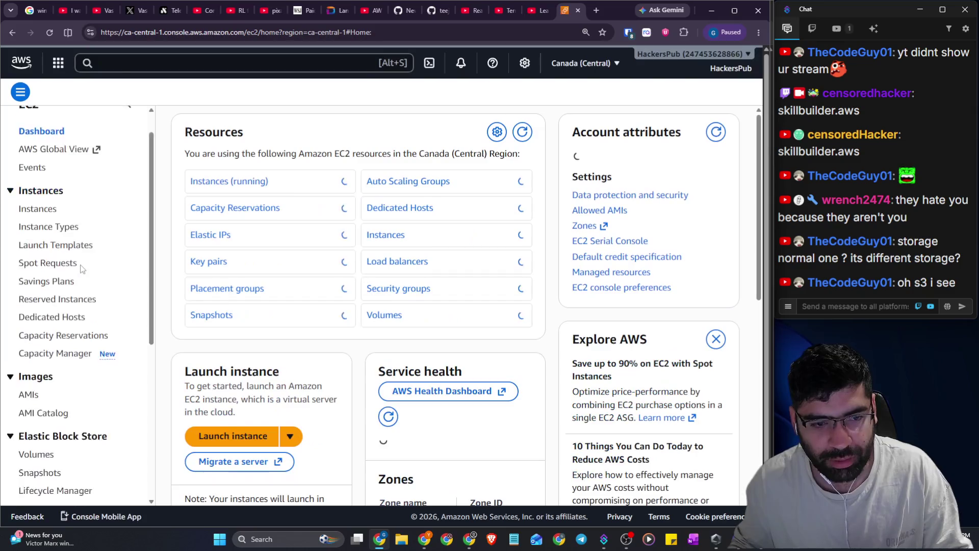
pyautogui.scroll(-3, 61, 321)
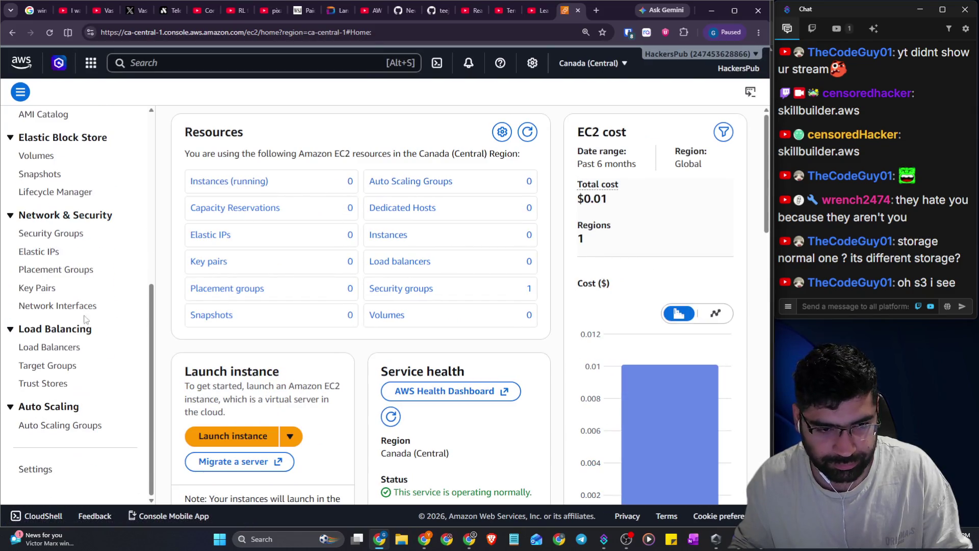
pyautogui.scroll(6, 67, 303)
pyautogui.scroll(-2, 51, 311)
pyautogui.scroll(2, 51, 311)
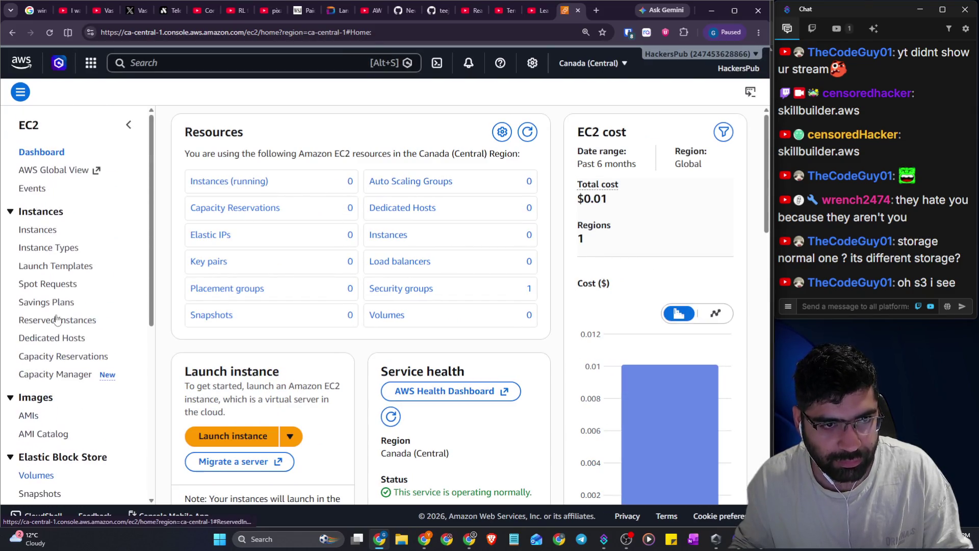
pyautogui.scroll(-5, 59, 266)
# Start a new EBS volume to view the Volume type options, then return to Skill Builder
pyautogui.click(37, 269)
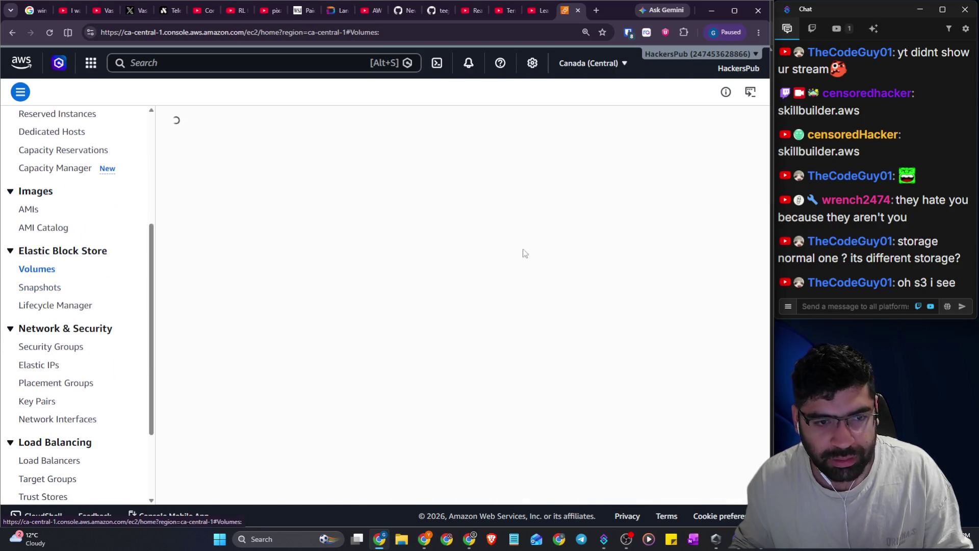
pyautogui.click(672, 121)
pyautogui.scroll(-1, 288, 167)
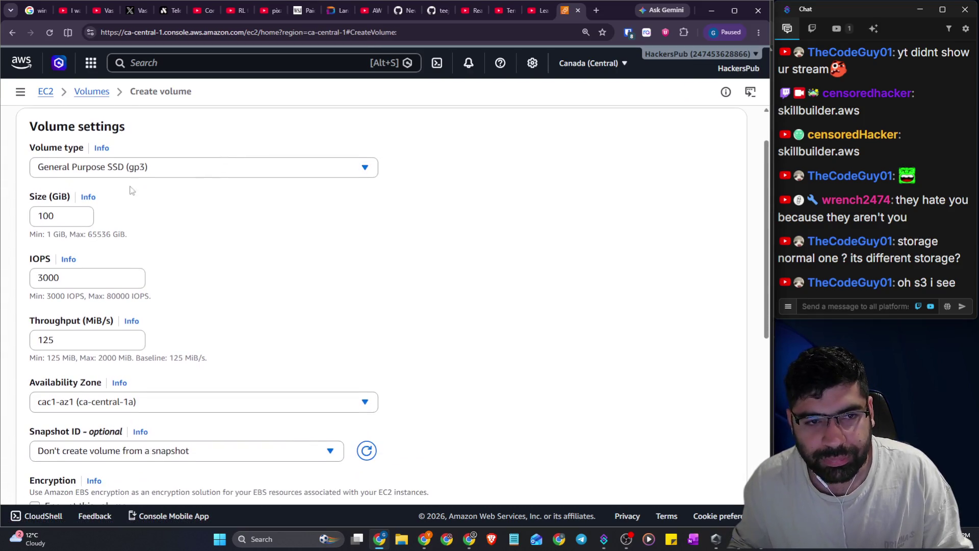
pyautogui.click(125, 168)
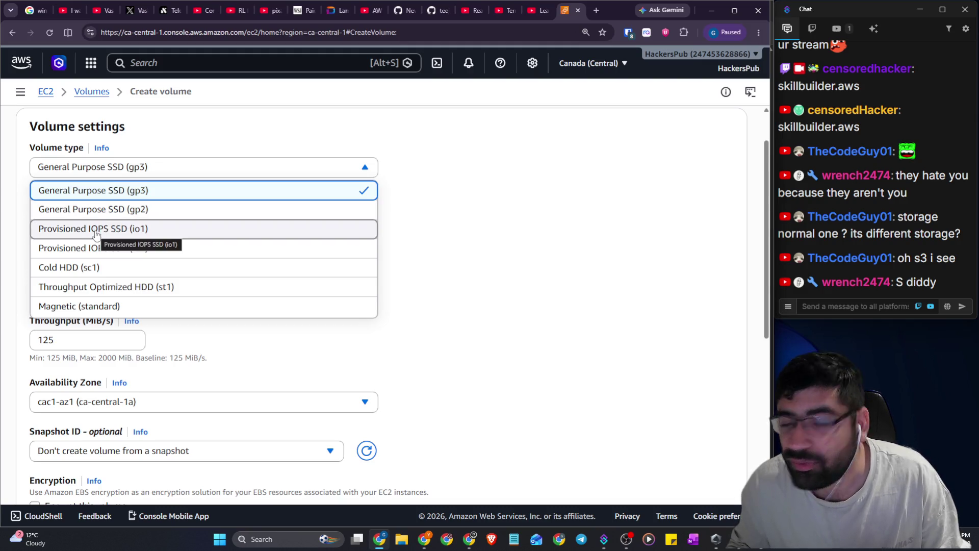
pyautogui.hotkey('alt', 'Tab')
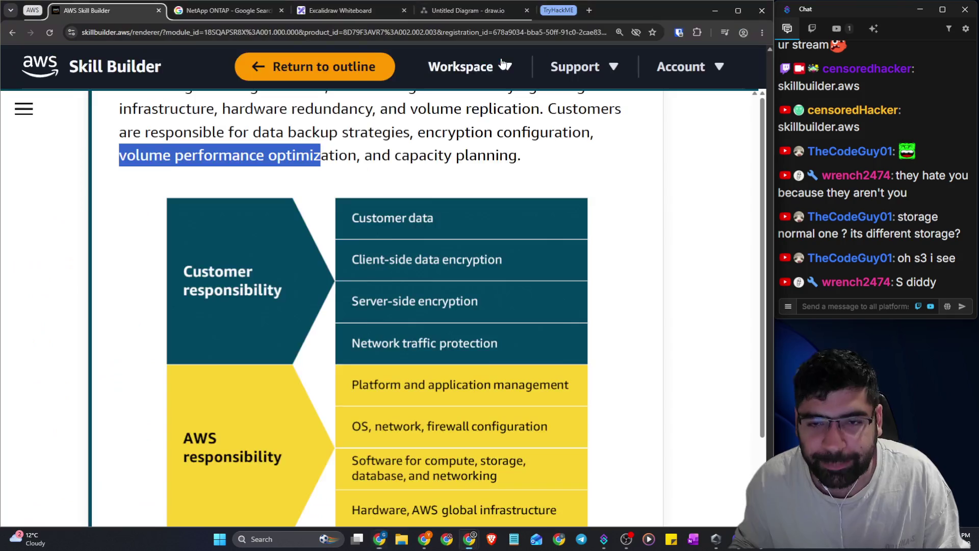
# Expand Unmanaged services and read through its content
pyautogui.scroll(-1, 406, 234)
pyautogui.scroll(1, 410, 306)
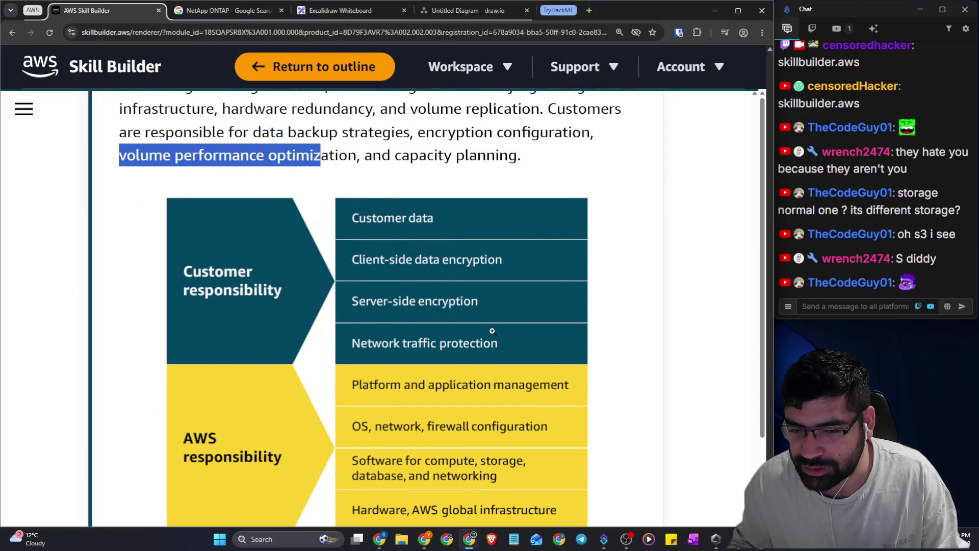
pyautogui.scroll(-3, 492, 330)
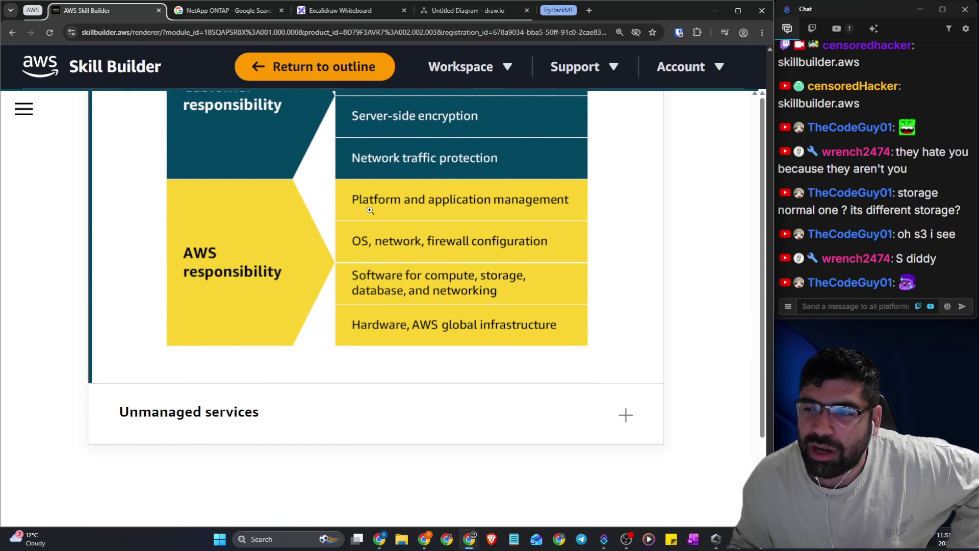
pyautogui.click(356, 408)
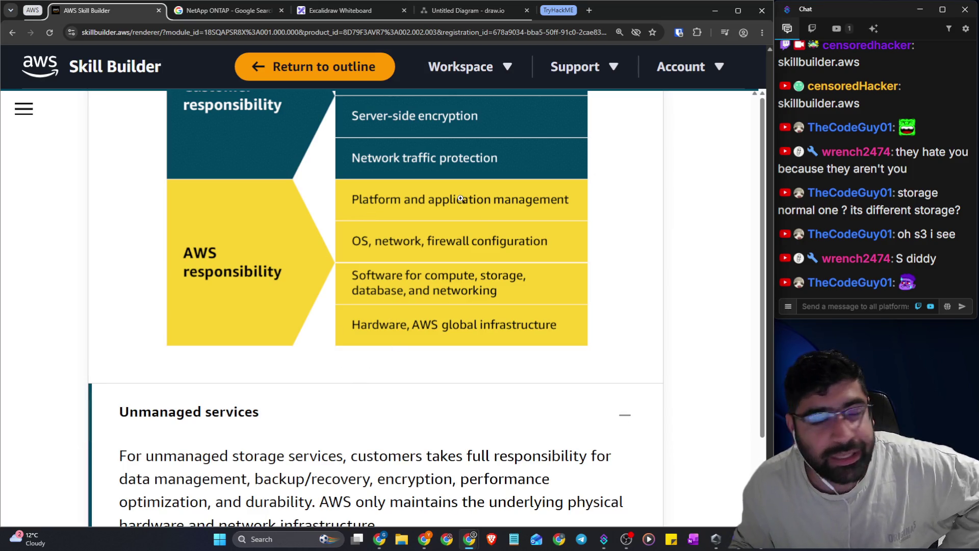
pyautogui.scroll(2, 460, 199)
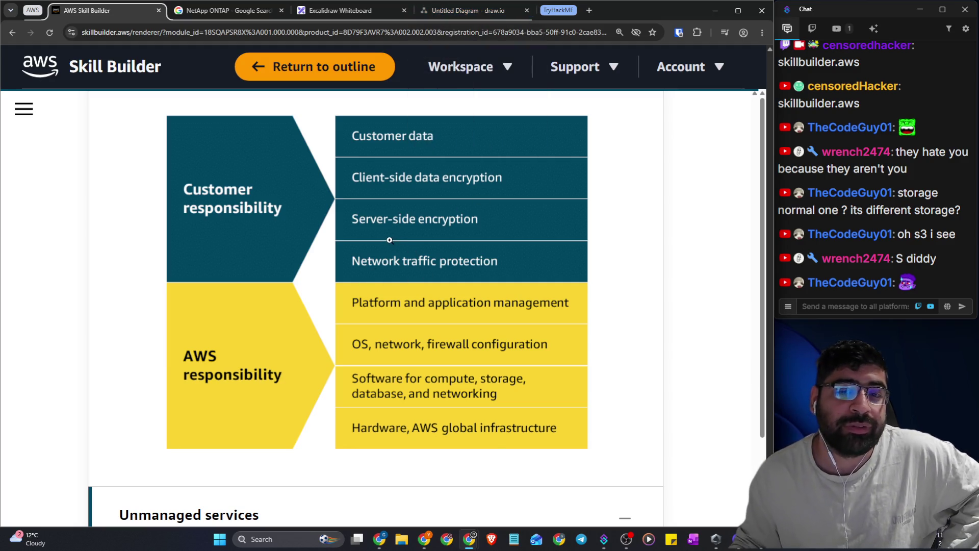
pyautogui.scroll(-3, 389, 239)
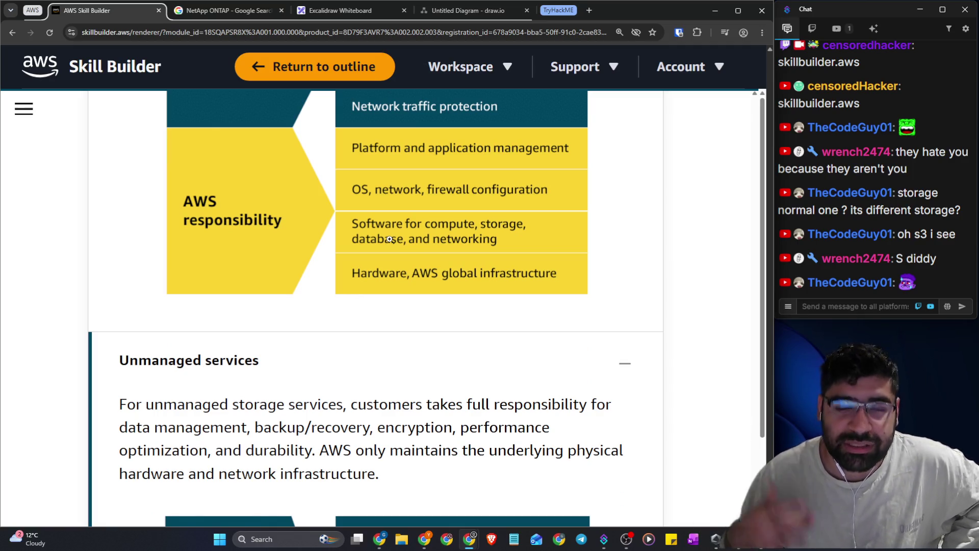
pyautogui.scroll(-6, 390, 240)
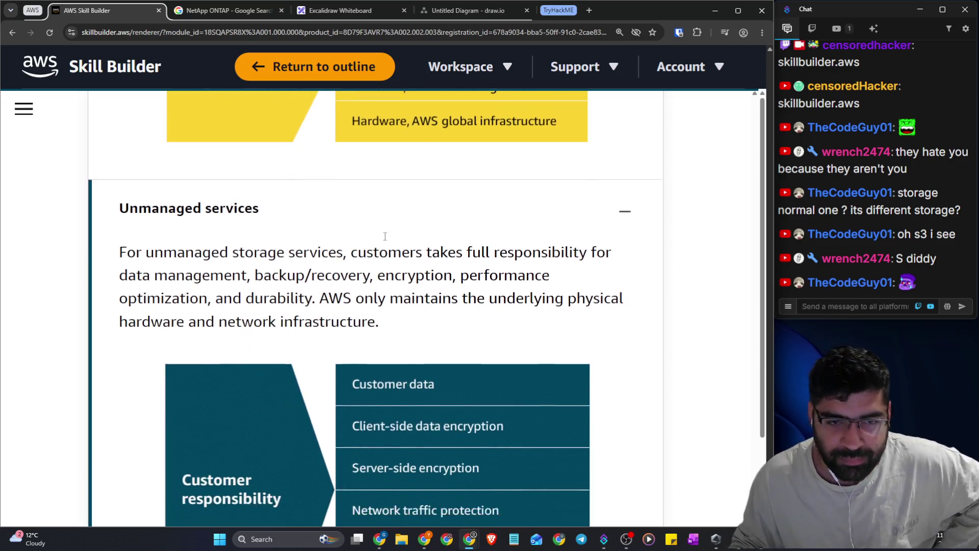
pyautogui.scroll(-3, 287, 234)
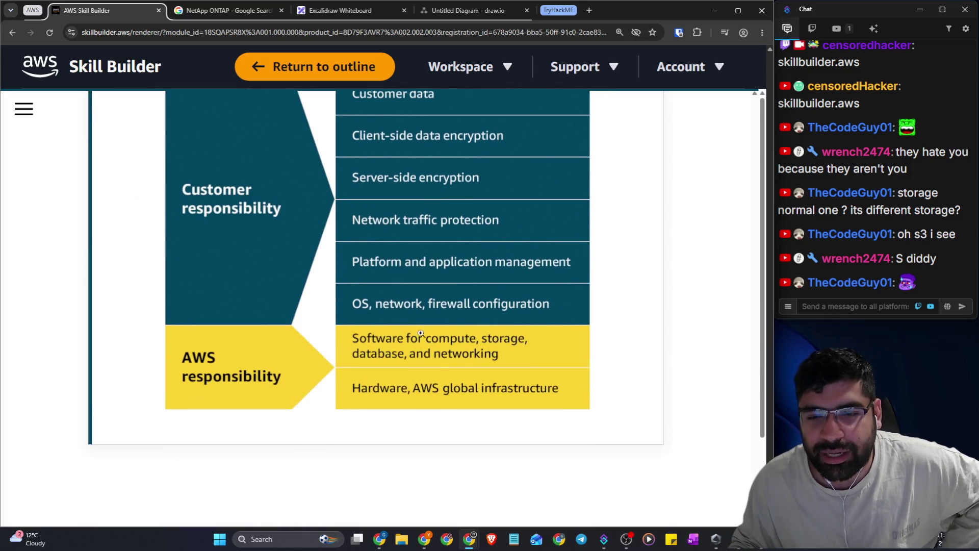
pyautogui.scroll(1, 401, 371)
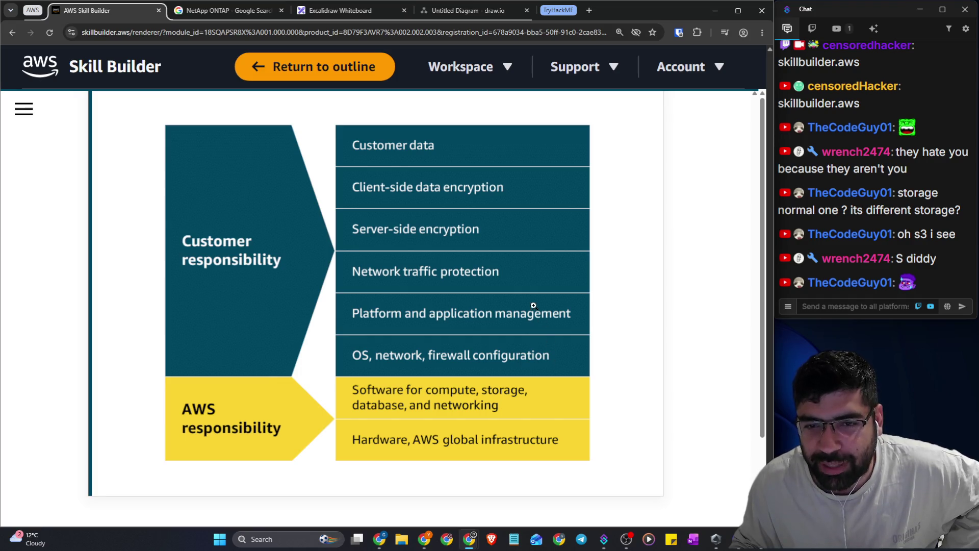
pyautogui.scroll(1, 507, 251)
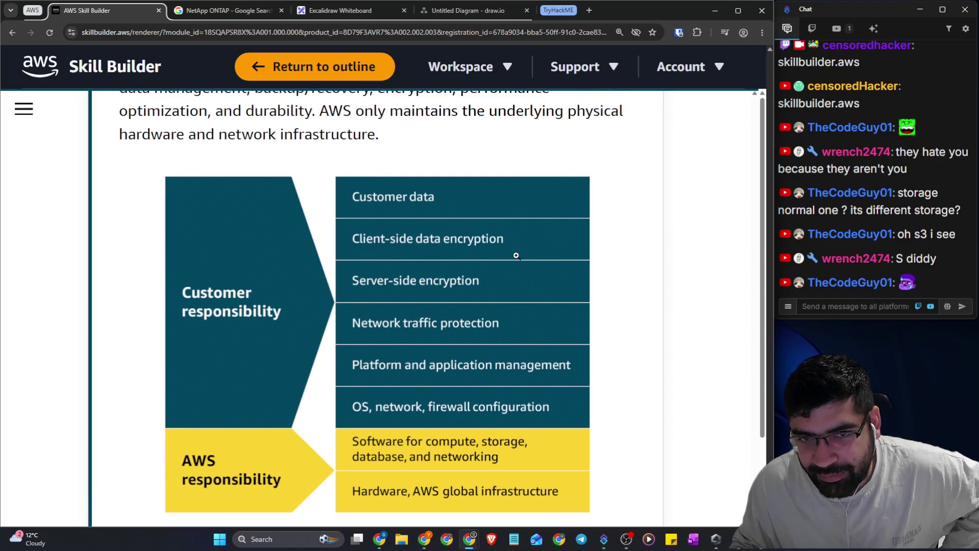
pyautogui.scroll(-2, 513, 263)
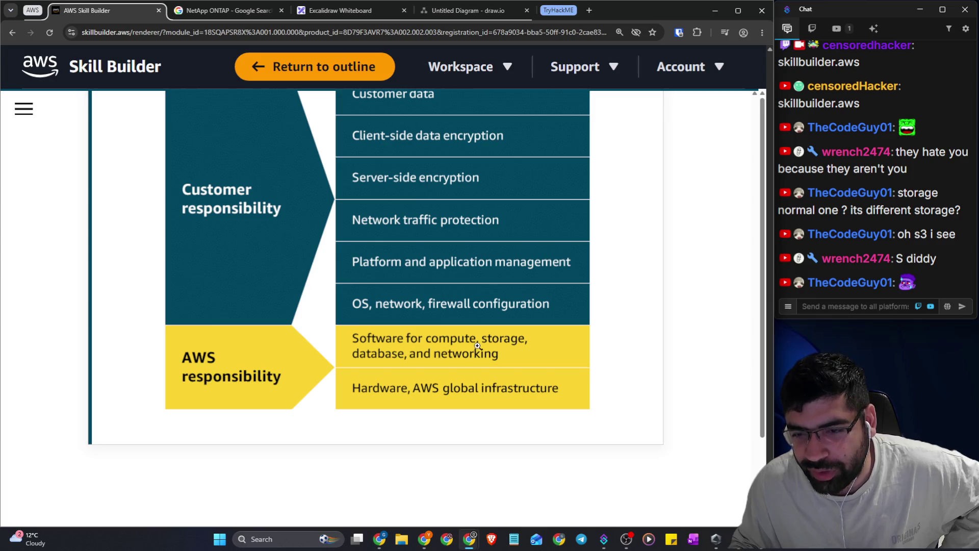
pyautogui.scroll(6, 456, 391)
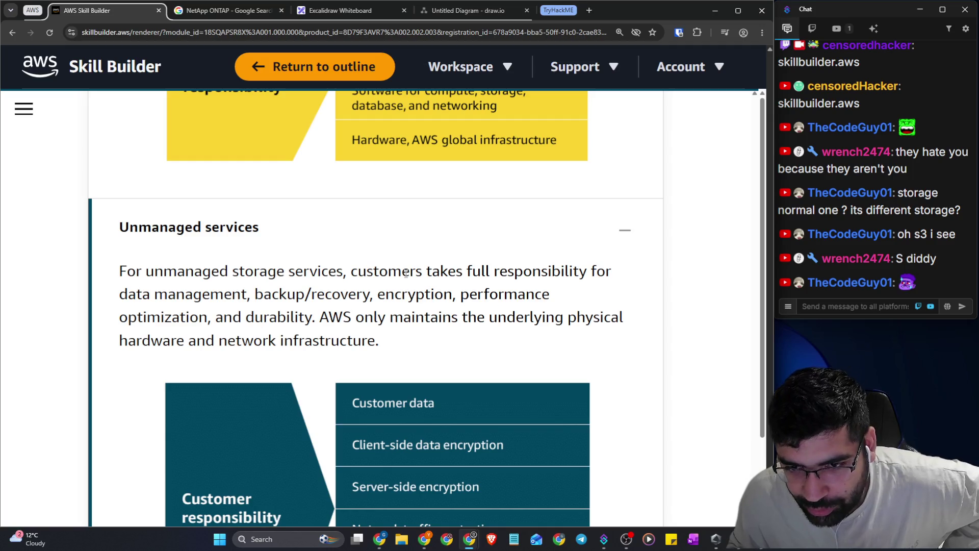
# Highlight the customer duties for unmanaged services and return to the top of the lesson
pyautogui.moveTo(406, 273)
pyautogui.mouseDown()
pyautogui.moveTo(573, 271)
pyautogui.moveTo(255, 319)
pyautogui.moveTo(428, 298)
pyautogui.moveTo(522, 300)
pyautogui.mouseUp()
pyautogui.scroll(-9, 515, 321)
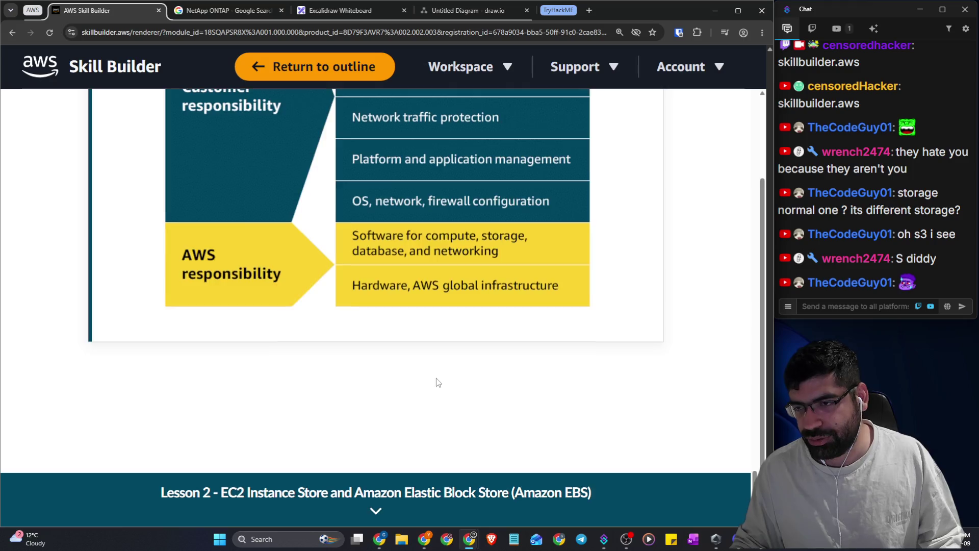
pyautogui.scroll(7, 436, 378)
pyautogui.scroll(-8, 110, 283)
pyautogui.scroll(20, 111, 210)
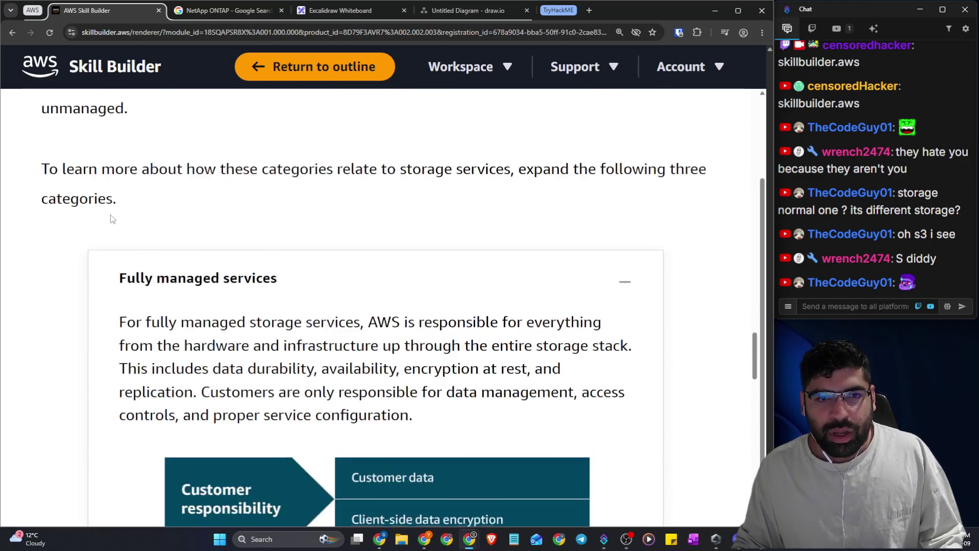
pyautogui.scroll(20, 120, 224)
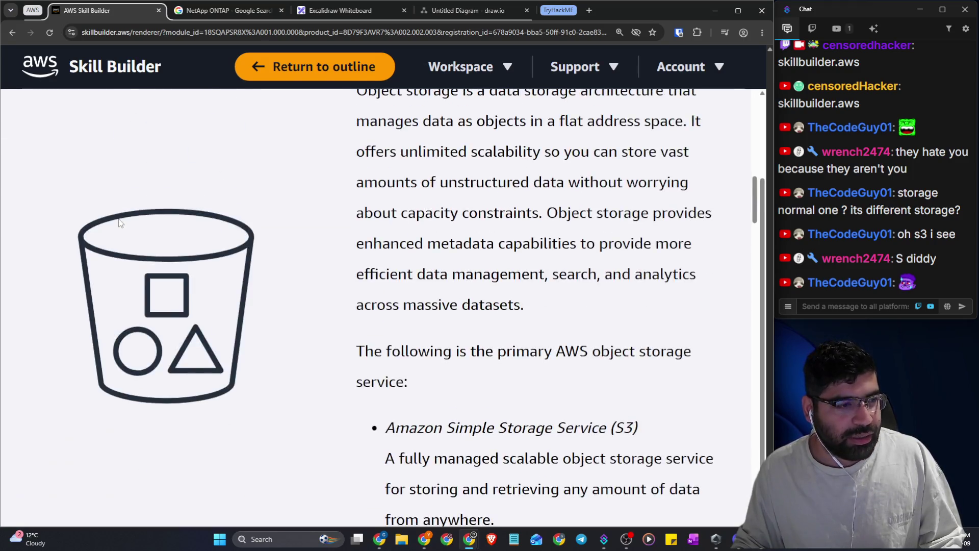
pyautogui.scroll(10, 122, 224)
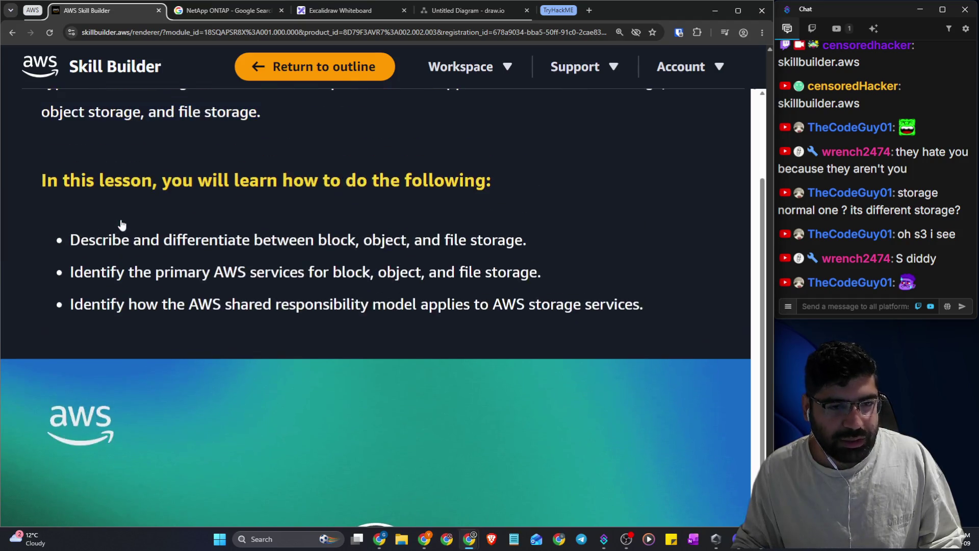
pyautogui.scroll(5, 120, 219)
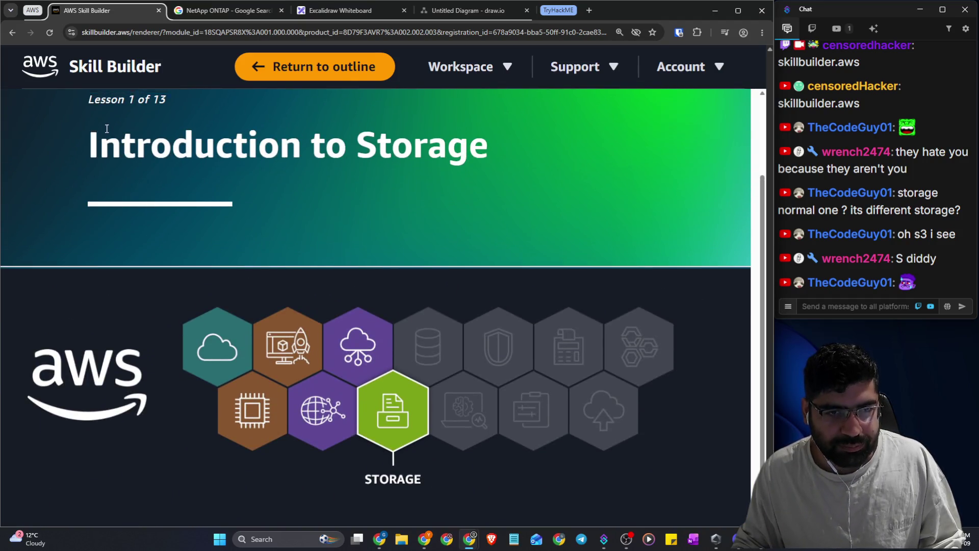
# Open the EC2 Instance Store and Amazon EBS lesson from the Module 6 outline, then switch to Excalidraw
pyautogui.click(20, 171)
pyautogui.scroll(-3, 59, 181)
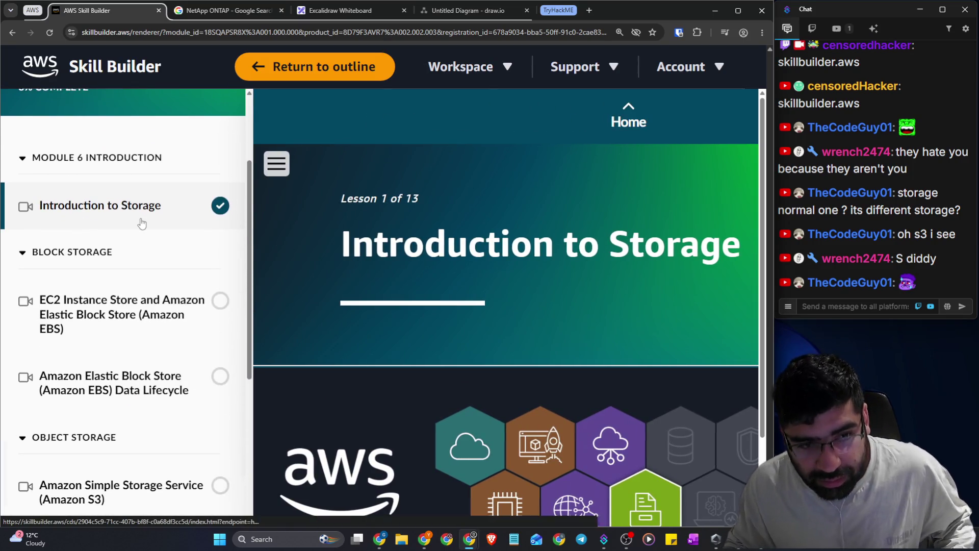
pyautogui.click(126, 156)
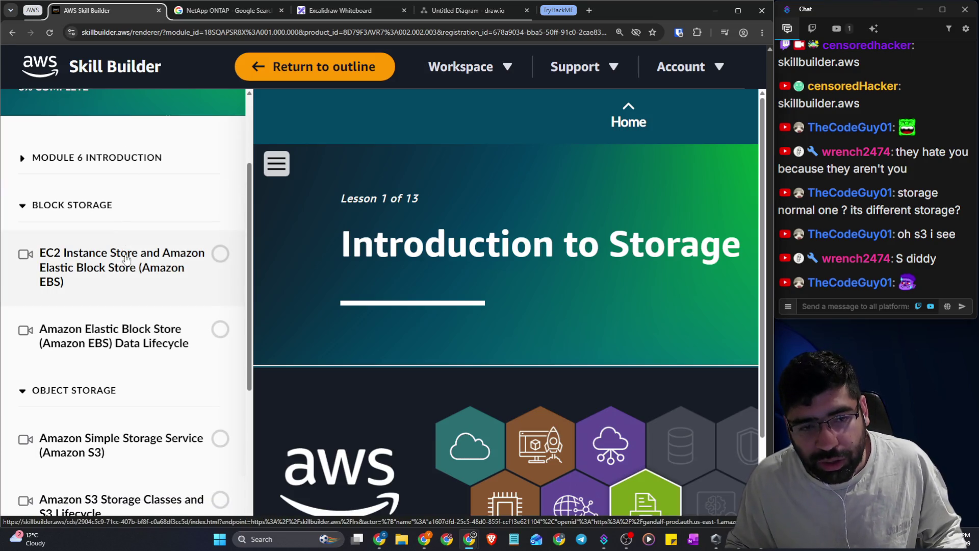
pyautogui.click(126, 259)
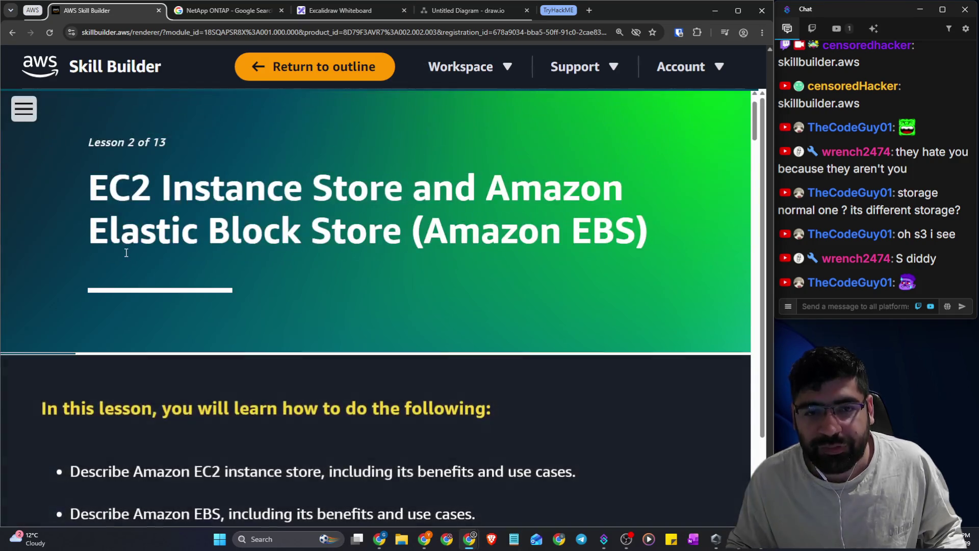
pyautogui.scroll(-1, 126, 253)
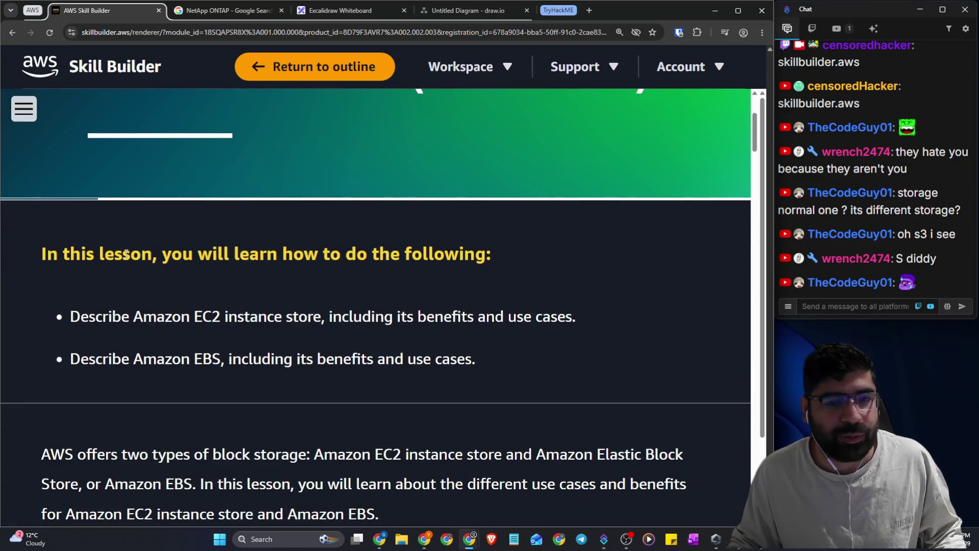
pyautogui.scroll(-3, 255, 298)
pyautogui.click(340, 10)
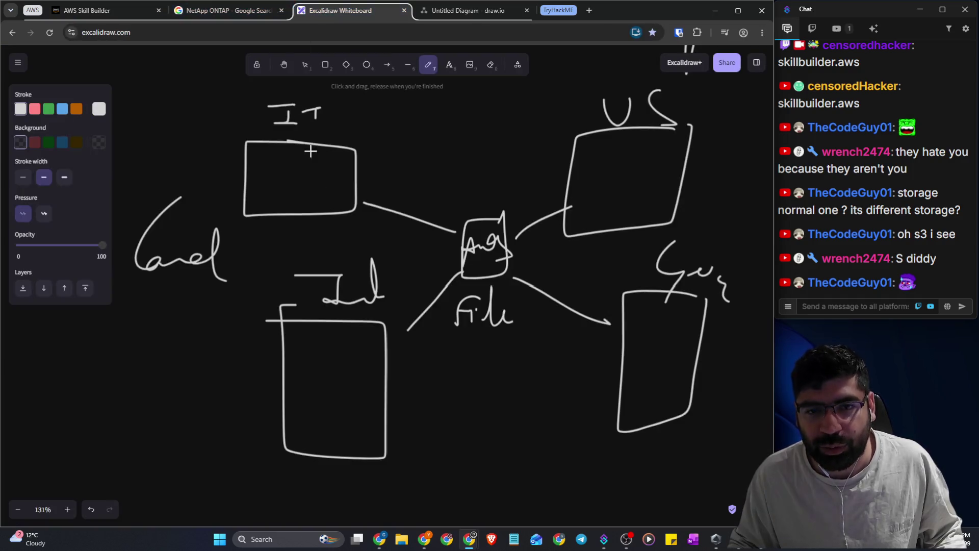
# Draw a white box around the $32000 total in the Excalidraw sketch, then return to the Skill Builder lesson
pyautogui.scroll(20, 372, 207)
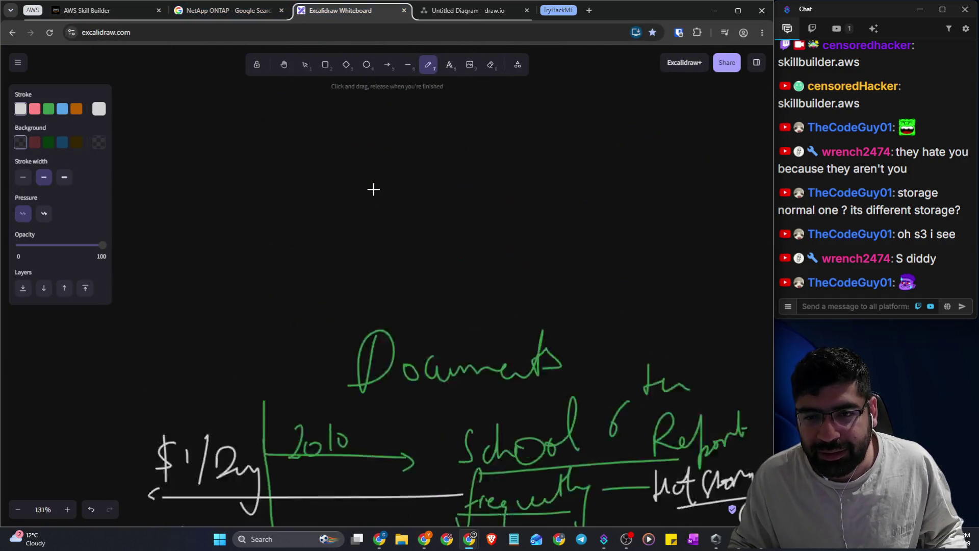
pyautogui.scroll(3, 372, 187)
pyautogui.moveTo(505, 165)
pyautogui.mouseDown()
pyautogui.moveTo(479, 164)
pyautogui.moveTo(385, 278)
pyautogui.moveTo(507, 166)
pyautogui.moveTo(433, 164)
pyautogui.mouseUp()
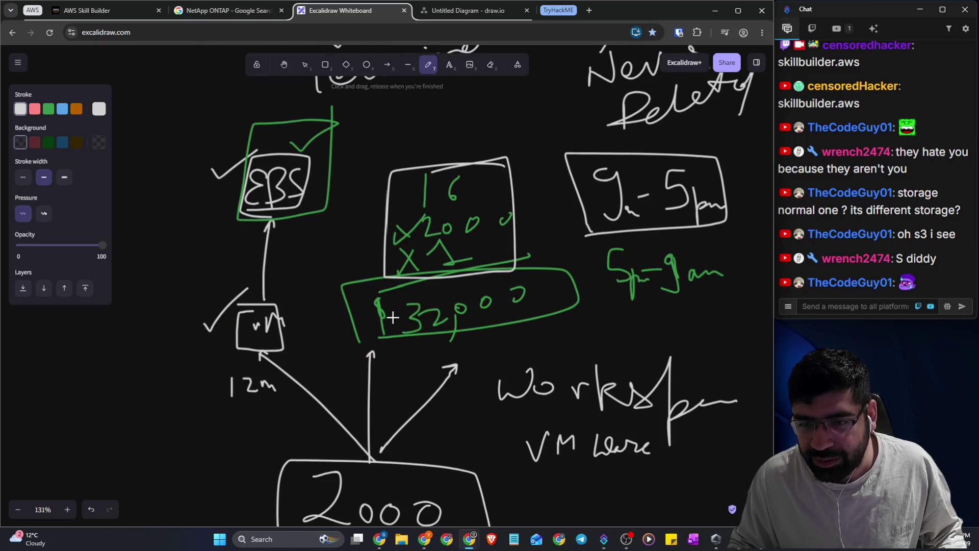
pyautogui.moveTo(402, 347)
pyautogui.mouseDown()
pyautogui.moveTo(466, 339)
pyautogui.moveTo(536, 283)
pyautogui.moveTo(375, 314)
pyautogui.moveTo(437, 338)
pyautogui.moveTo(419, 334)
pyautogui.moveTo(502, 336)
pyautogui.mouseUp()
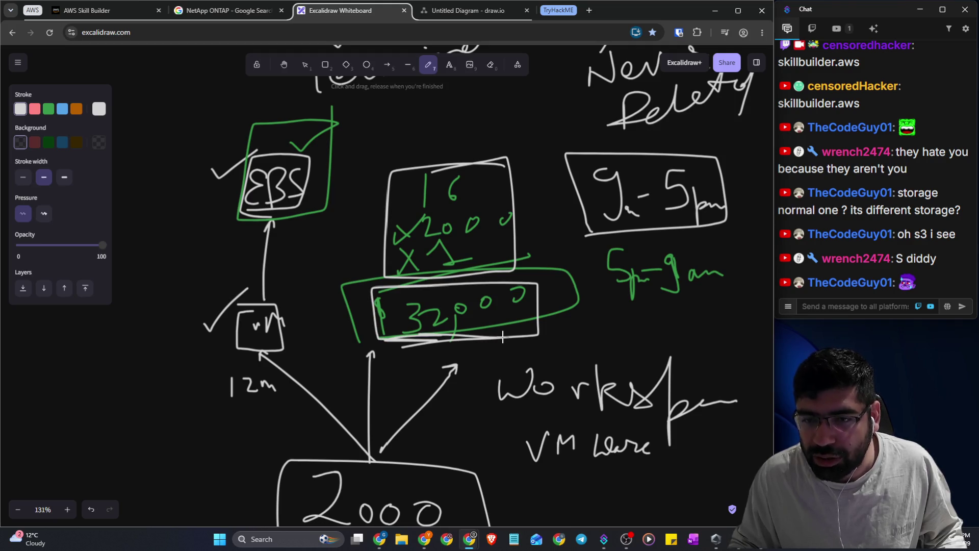
pyautogui.click(264, 11)
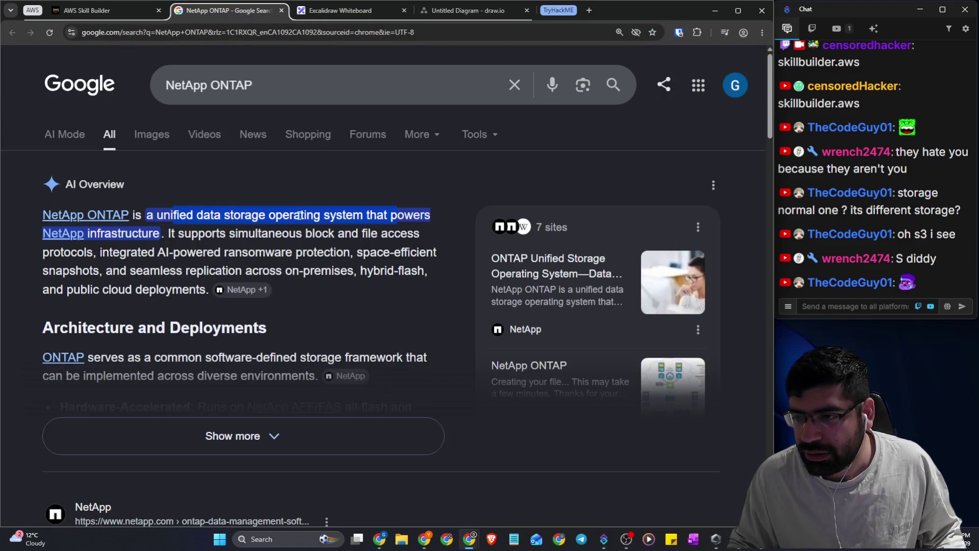
pyautogui.click(91, 10)
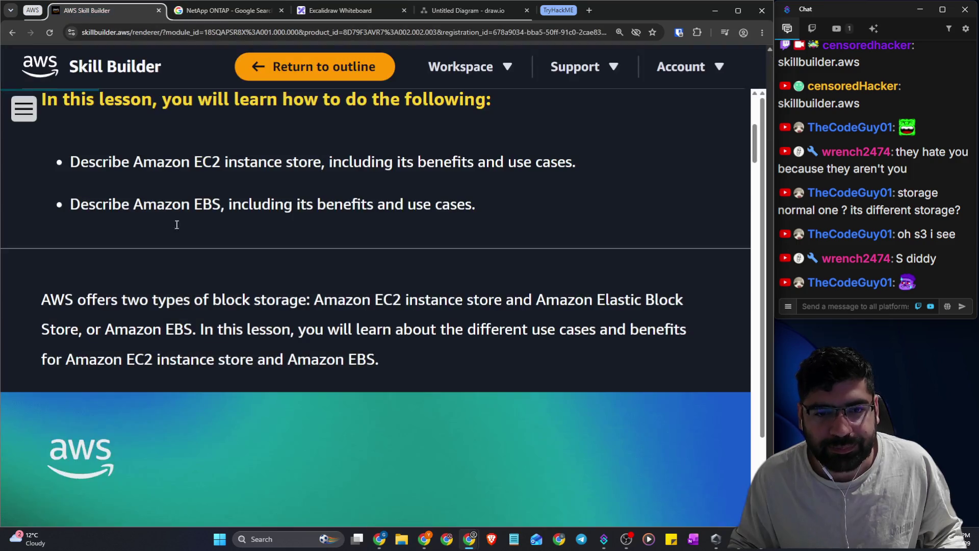
# Highlight the EC2 instance store and Amazon EBS objectives and scroll through the EBS lesson
pyautogui.scroll(-2, 247, 277)
pyautogui.scroll(4, 221, 284)
pyautogui.moveTo(156, 264); pyautogui.dragTo(535, 269)
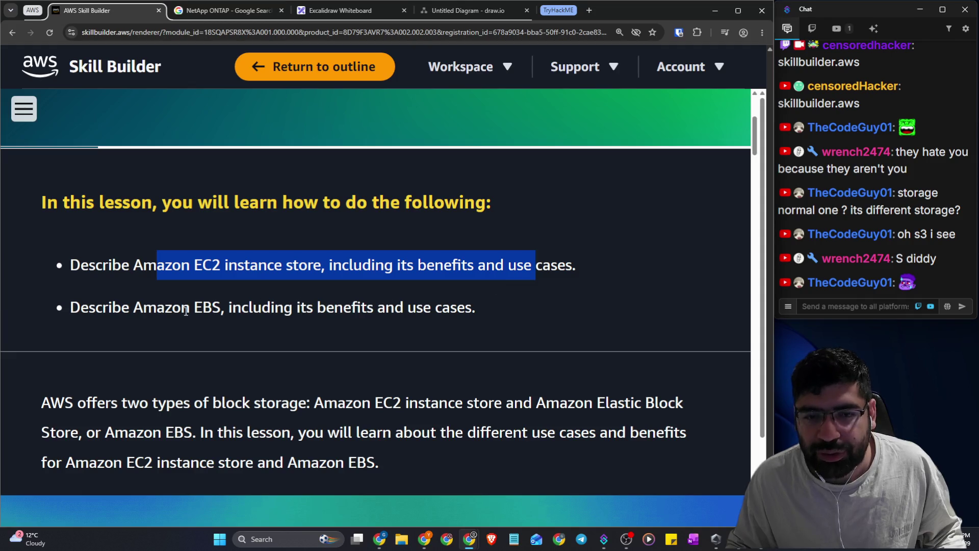
pyautogui.moveTo(173, 308); pyautogui.dragTo(466, 316)
pyautogui.scroll(-20, 468, 314)
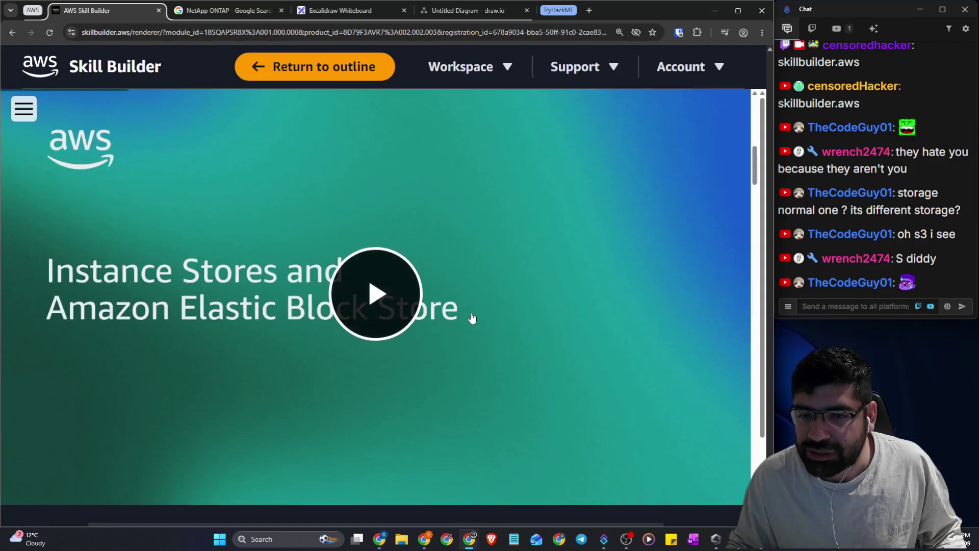
pyautogui.scroll(-20, 473, 306)
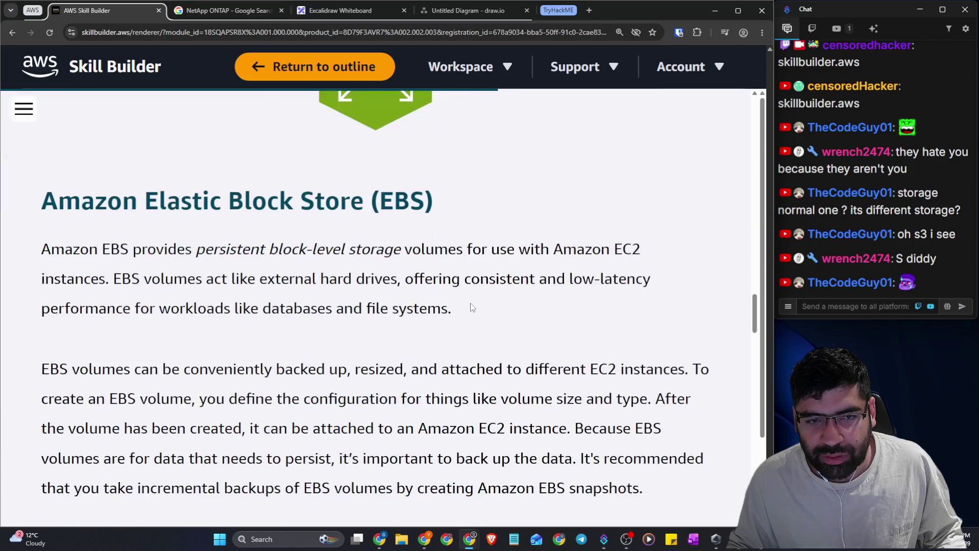
pyautogui.scroll(8, 471, 306)
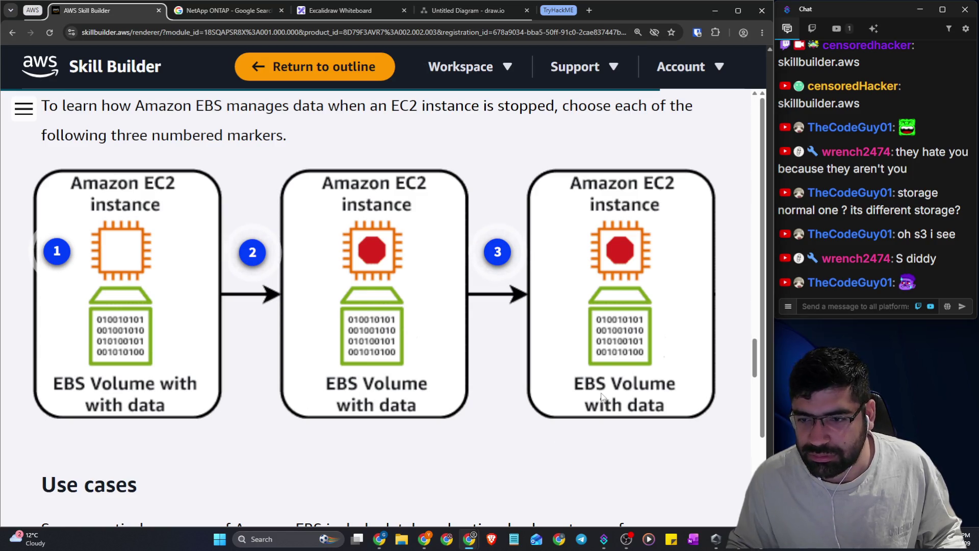
pyautogui.scroll(-15, 239, 376)
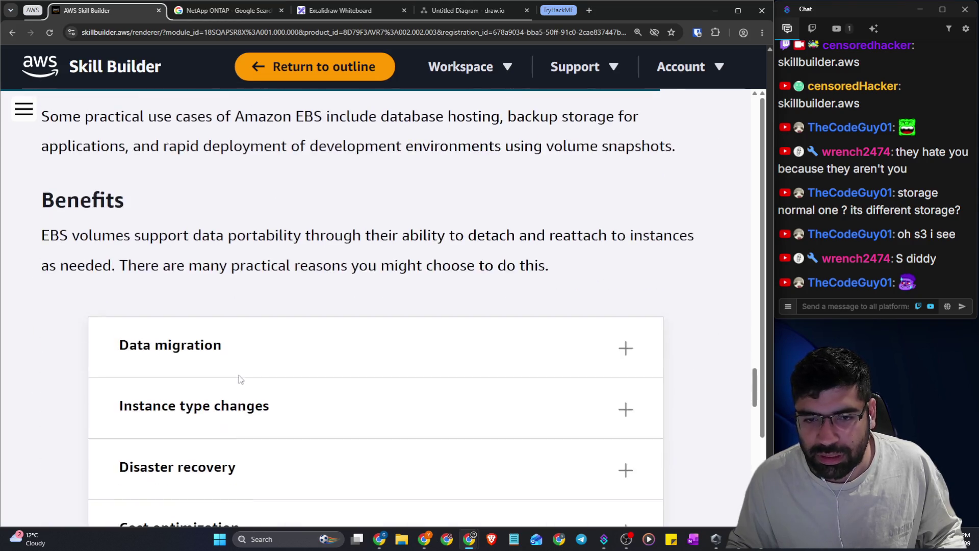
pyautogui.scroll(-5, 244, 376)
pyautogui.scroll(10, 101, 223)
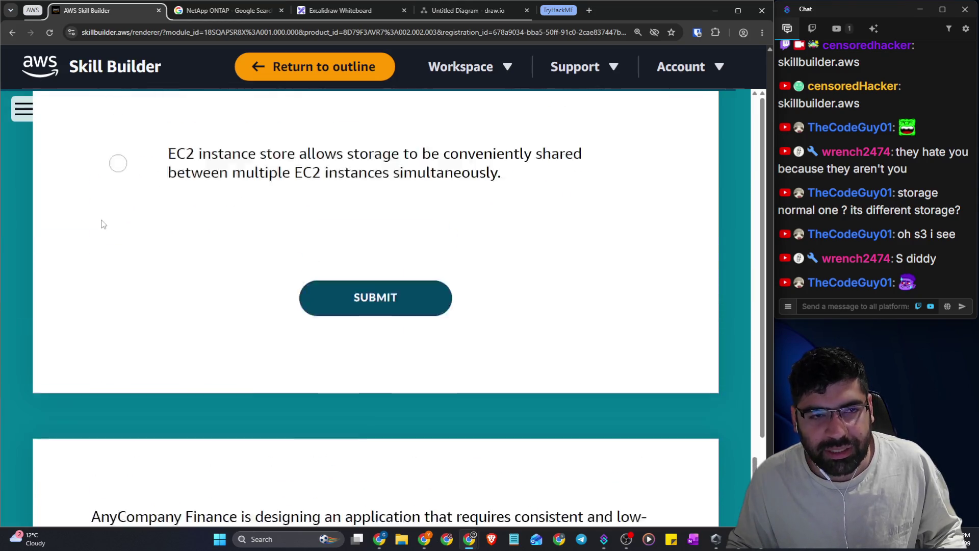
pyautogui.scroll(10, 83, 193)
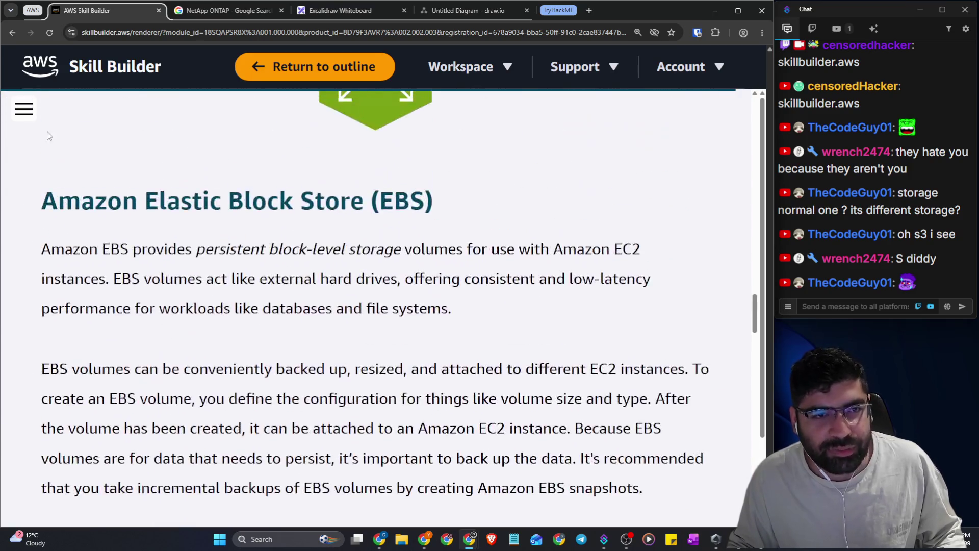
# Browse the Module 6 lesson outline in the sidebar, then return to the course outline page
pyautogui.click(22, 110)
pyautogui.scroll(-5, 120, 212)
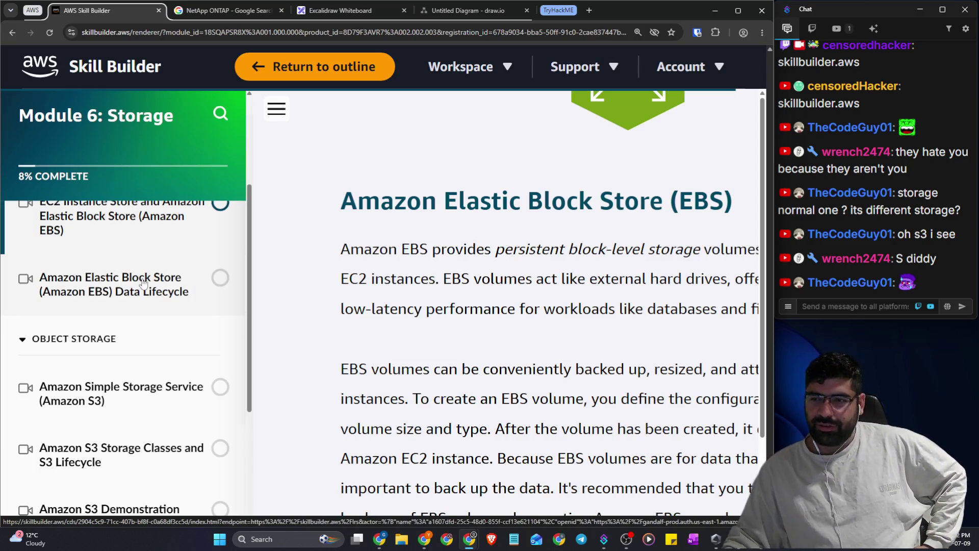
pyautogui.scroll(1, 144, 284)
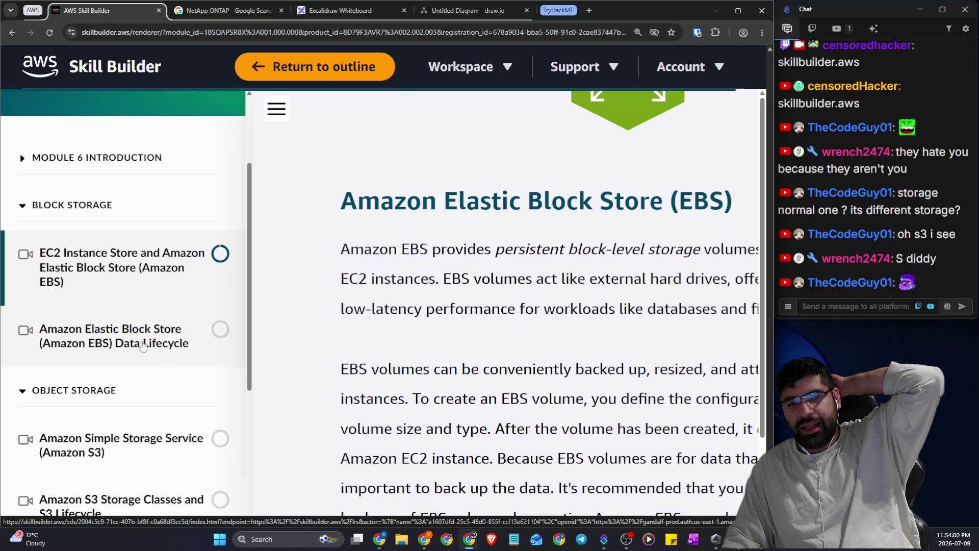
pyautogui.scroll(-10, 134, 346)
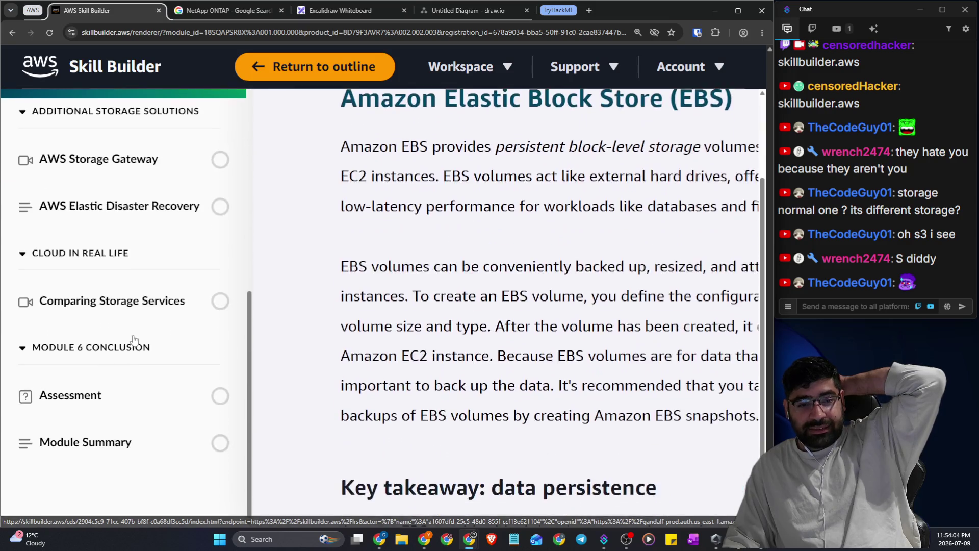
pyautogui.scroll(10, 171, 271)
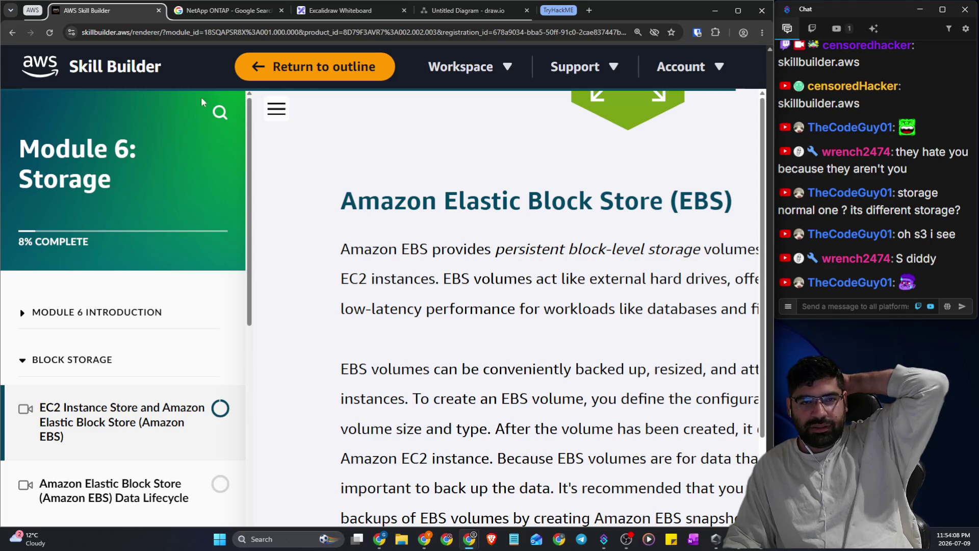
pyautogui.click(301, 72)
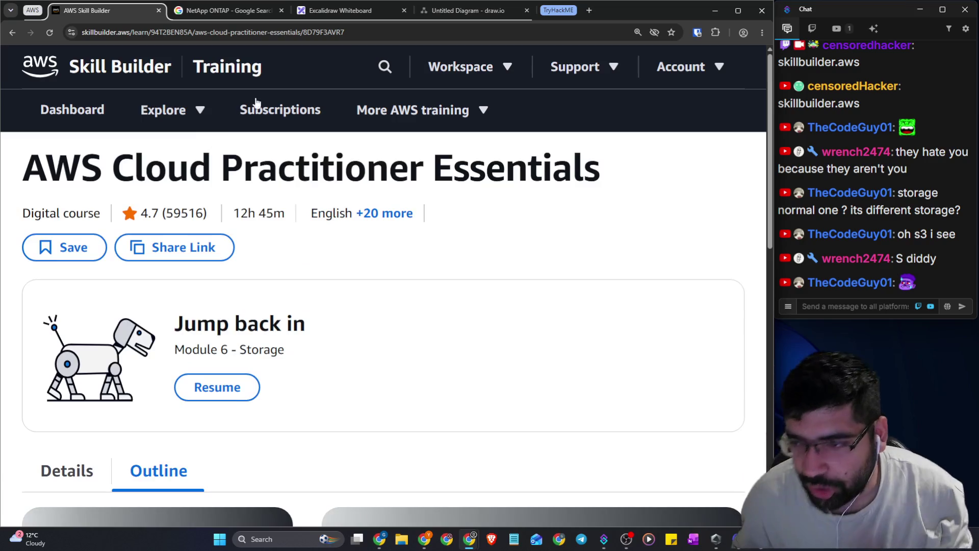
# Show the Module 1 - Introduction to the Cloud outline and send the !dd command in stream chat
pyautogui.scroll(-7, 319, 239)
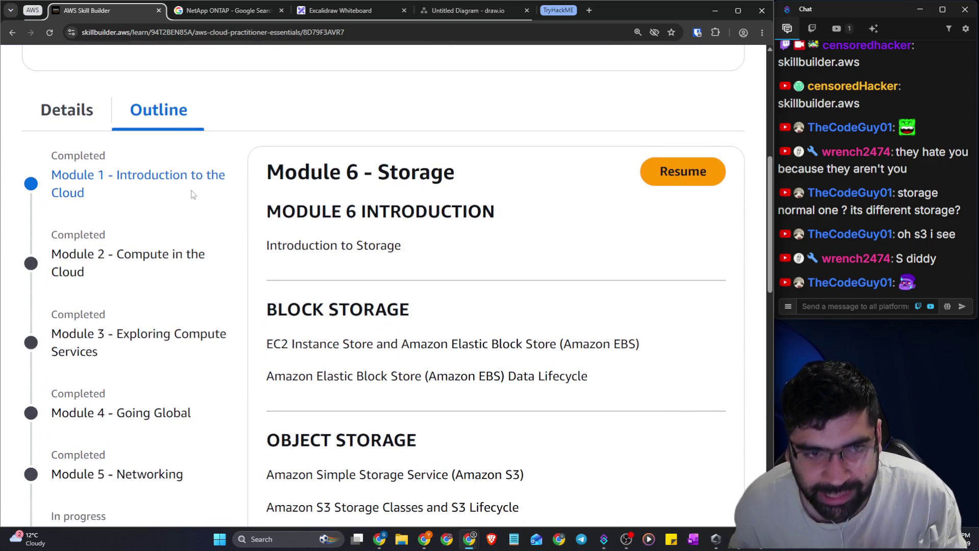
pyautogui.click(185, 179)
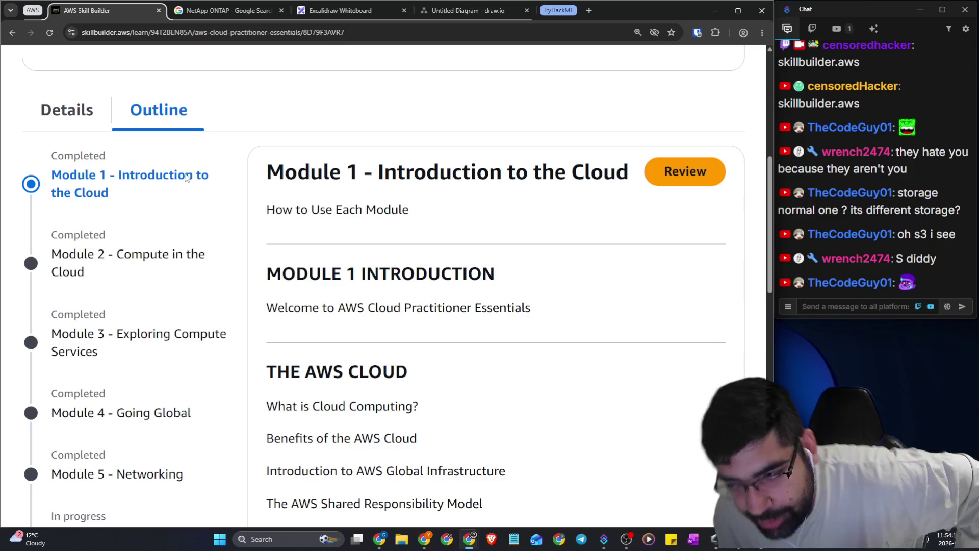
pyautogui.click(870, 309)
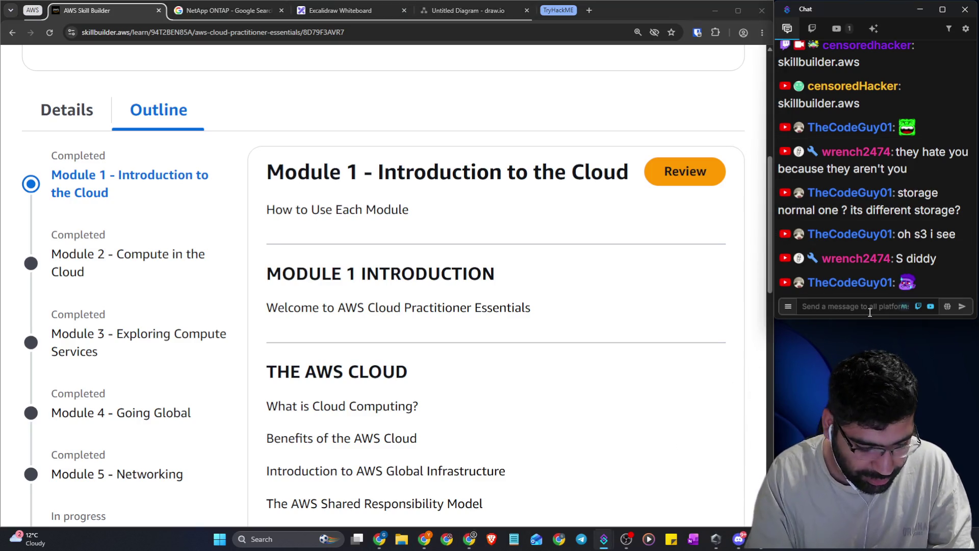
pyautogui.write('!d')
pyautogui.write('d')
pyautogui.press('Return')
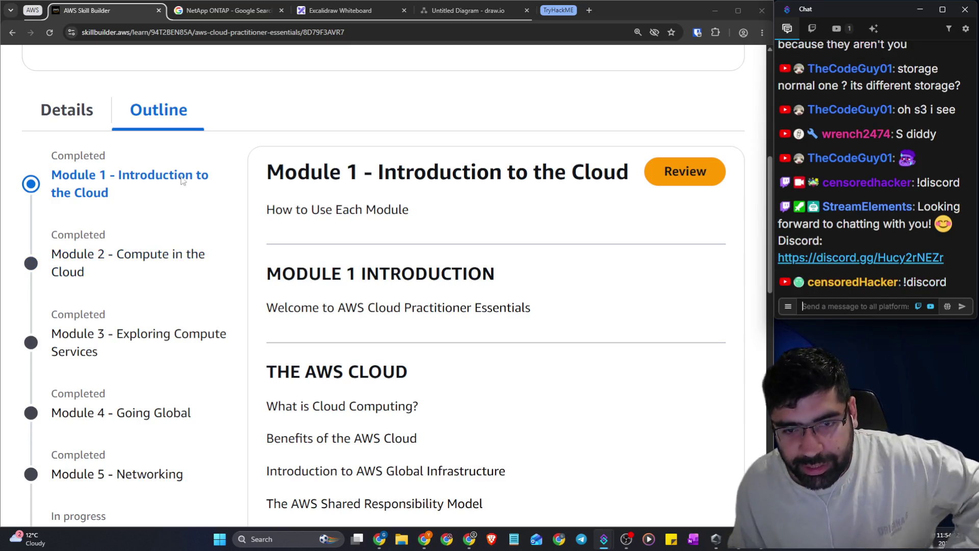
# Scroll through Module 1's lessons, then bring up the Module 2 - Compute in the Cloud outline
pyautogui.scroll(-5, 396, 221)
pyautogui.scroll(-2, 396, 221)
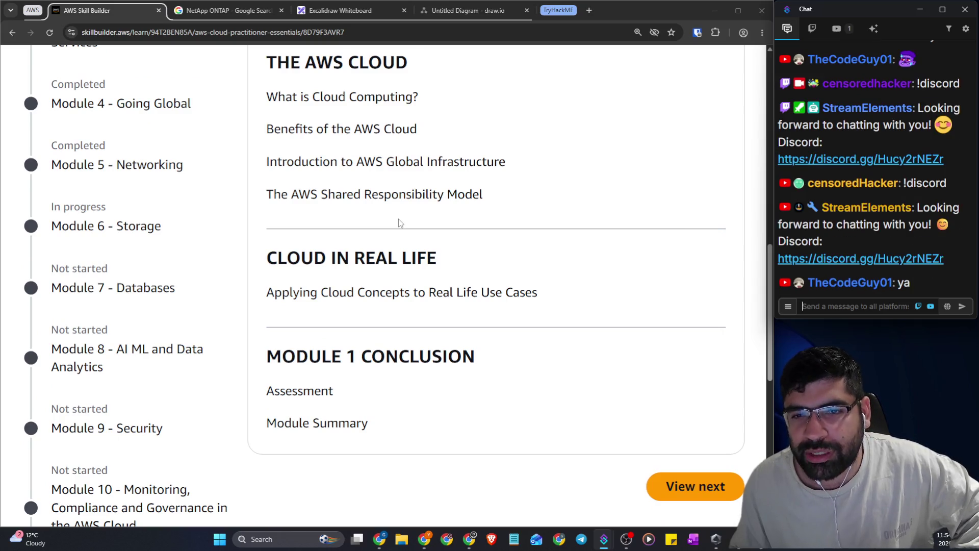
pyautogui.scroll(2, 399, 219)
pyautogui.moveTo(335, 297); pyautogui.dragTo(537, 288)
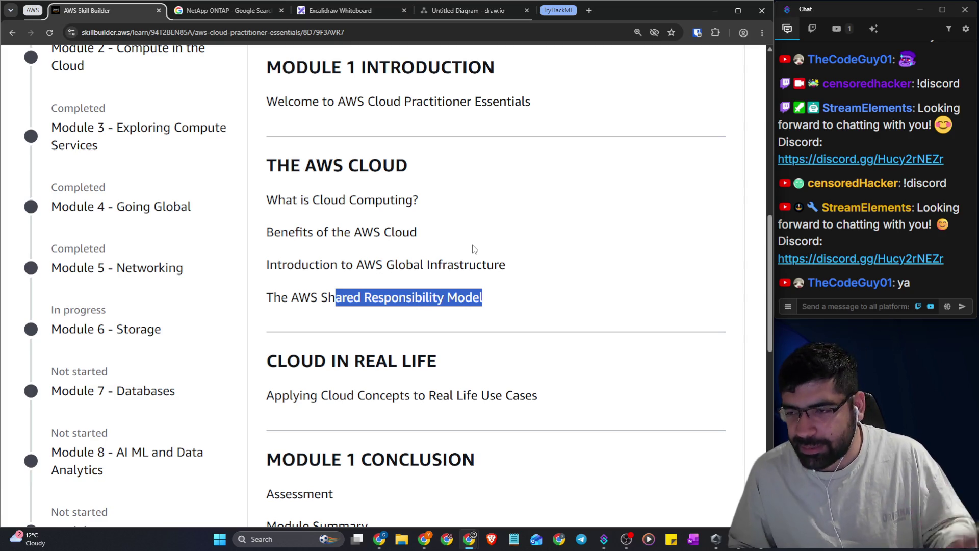
pyautogui.scroll(3, 130, 190)
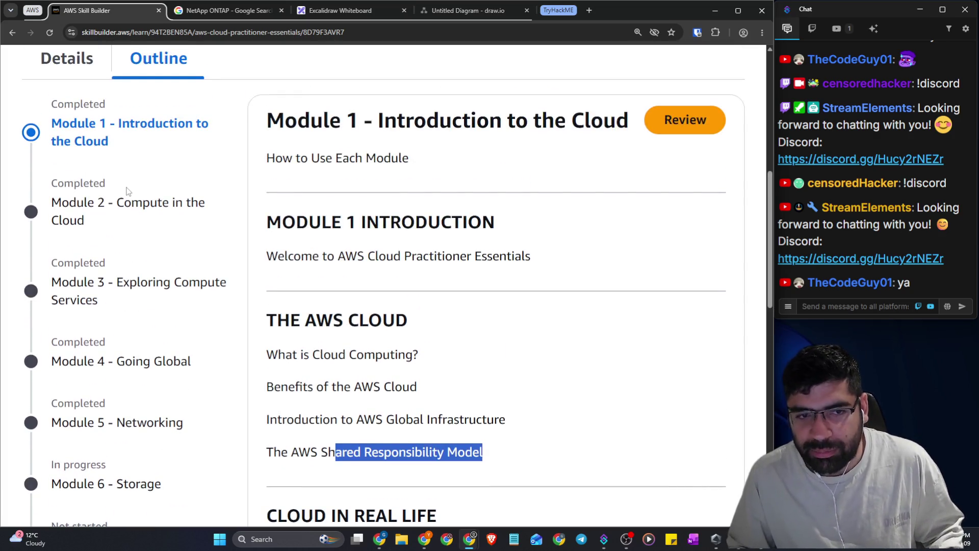
pyautogui.click(144, 206)
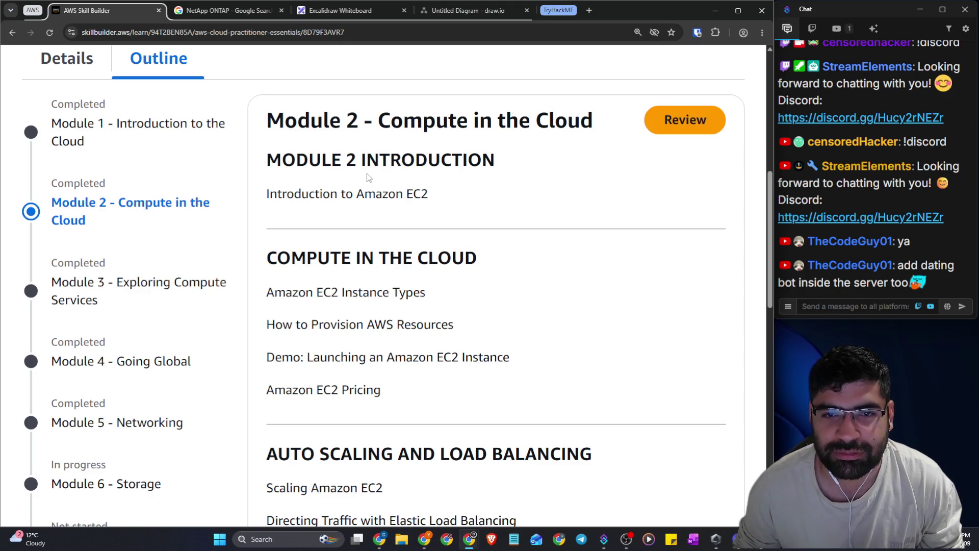
# Highlight the Module 2 title and intro heading text and scroll through its lessons
pyautogui.moveTo(259, 117); pyautogui.dragTo(466, 181)
pyautogui.scroll(1, 357, 152)
pyautogui.click(470, 213)
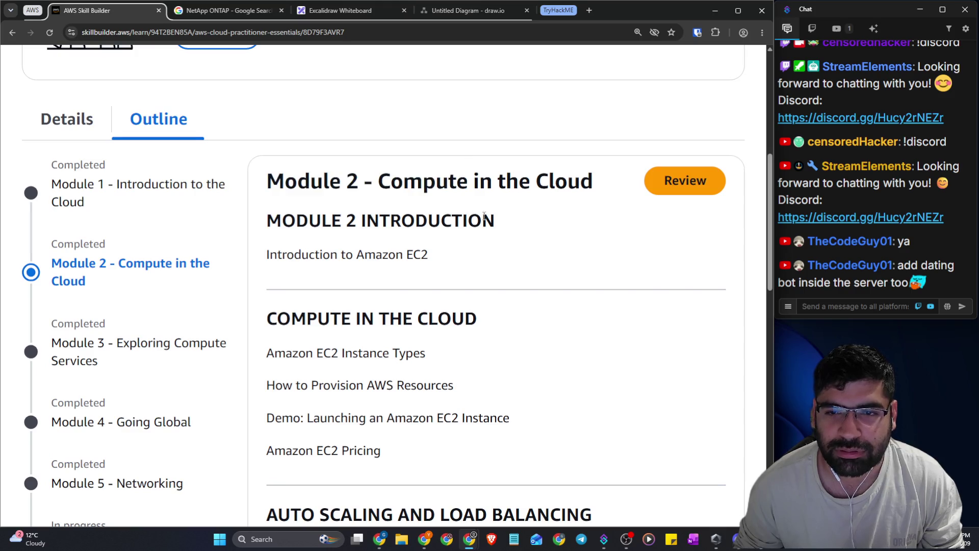
pyautogui.moveTo(494, 224)
pyautogui.mouseDown()
pyautogui.moveTo(328, 181)
pyautogui.moveTo(253, 181)
pyautogui.mouseUp()
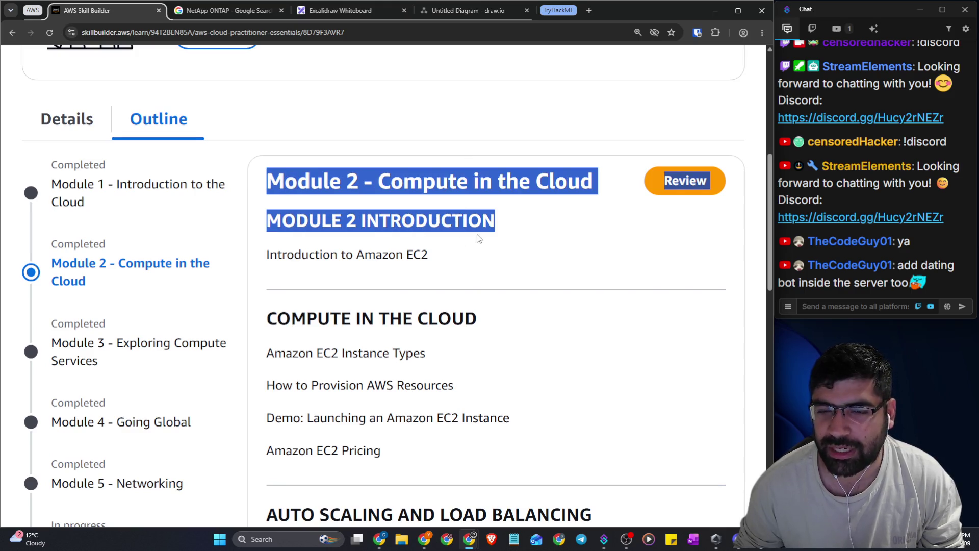
pyautogui.moveTo(480, 238)
pyautogui.mouseDown()
pyautogui.moveTo(527, 219)
pyautogui.moveTo(250, 183)
pyautogui.moveTo(286, 190)
pyautogui.moveTo(272, 187)
pyautogui.mouseUp()
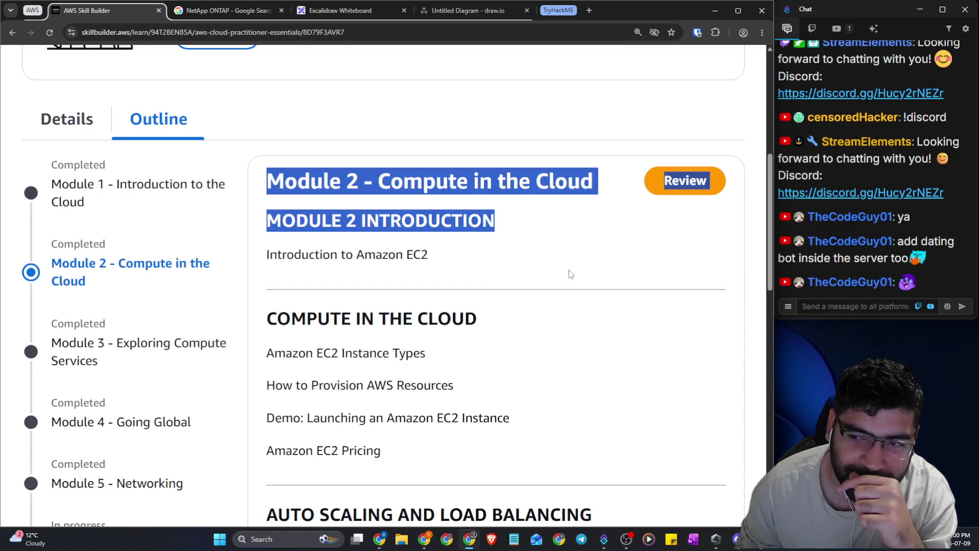
pyautogui.click(545, 267)
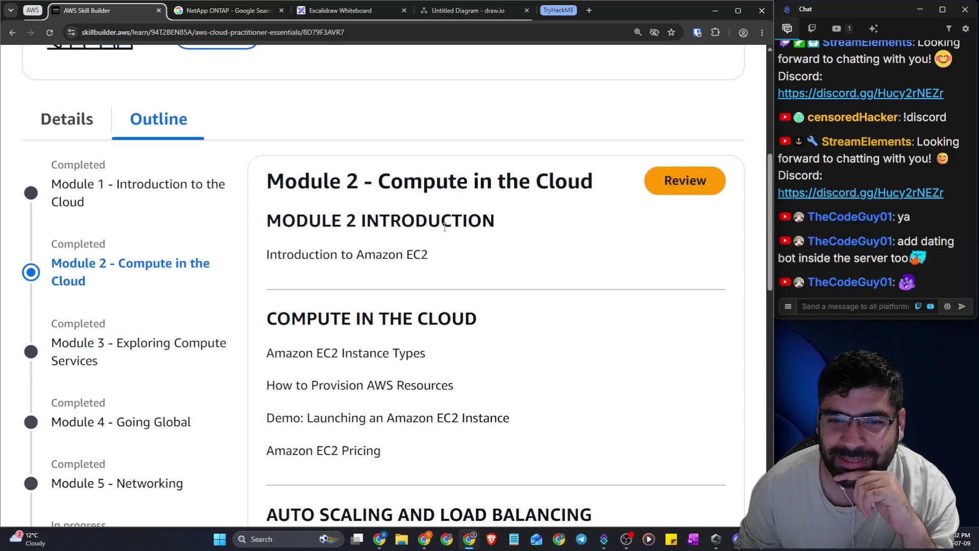
pyautogui.moveTo(361, 186); pyautogui.dragTo(573, 189)
pyautogui.scroll(-4, 550, 189)
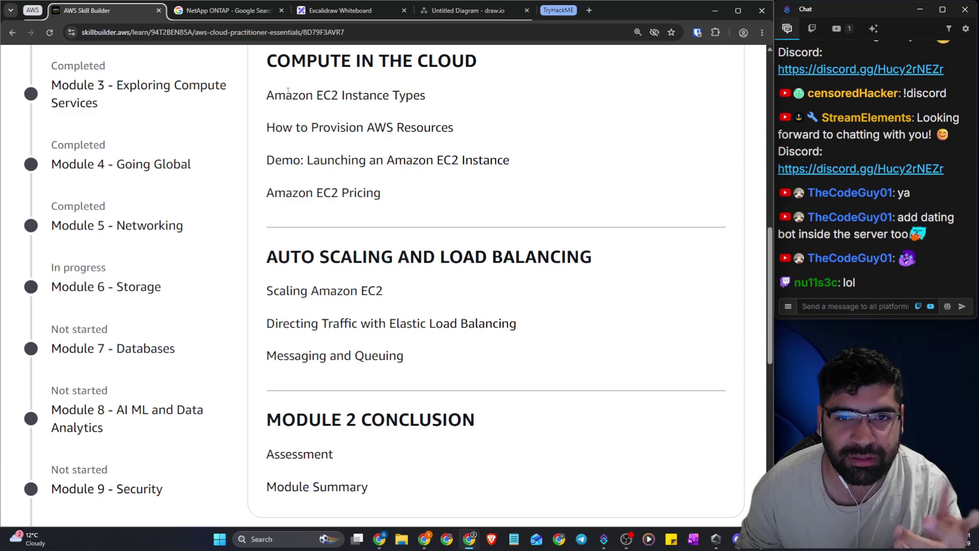
pyautogui.moveTo(286, 95)
pyautogui.mouseDown()
pyautogui.moveTo(389, 150)
pyautogui.moveTo(286, 334)
pyautogui.mouseUp()
pyautogui.scroll(-6, 422, 225)
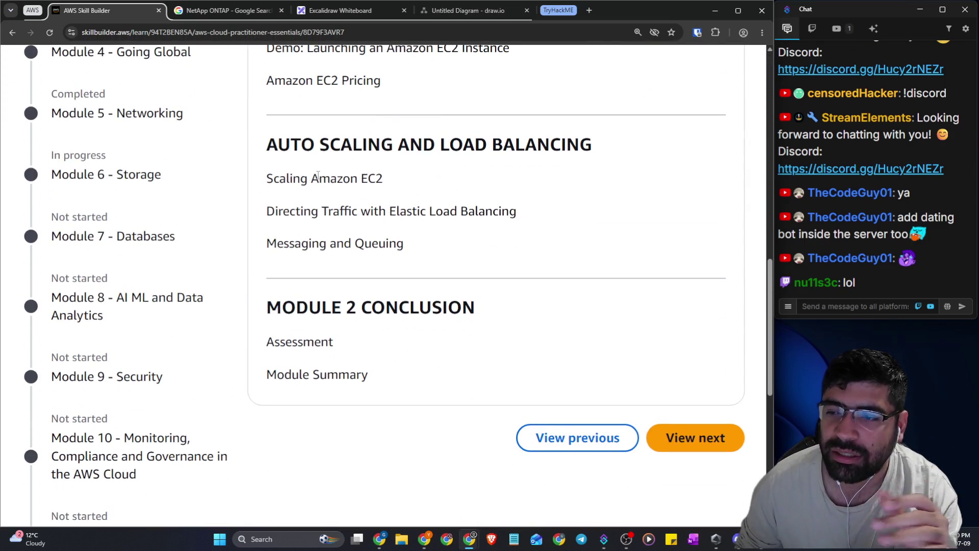
pyautogui.scroll(1, 319, 182)
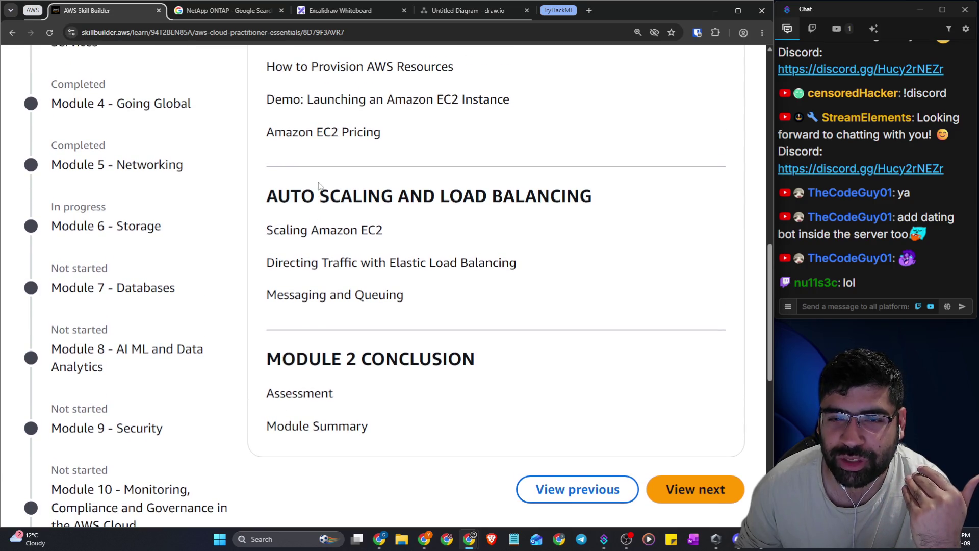
pyautogui.scroll(4, 319, 186)
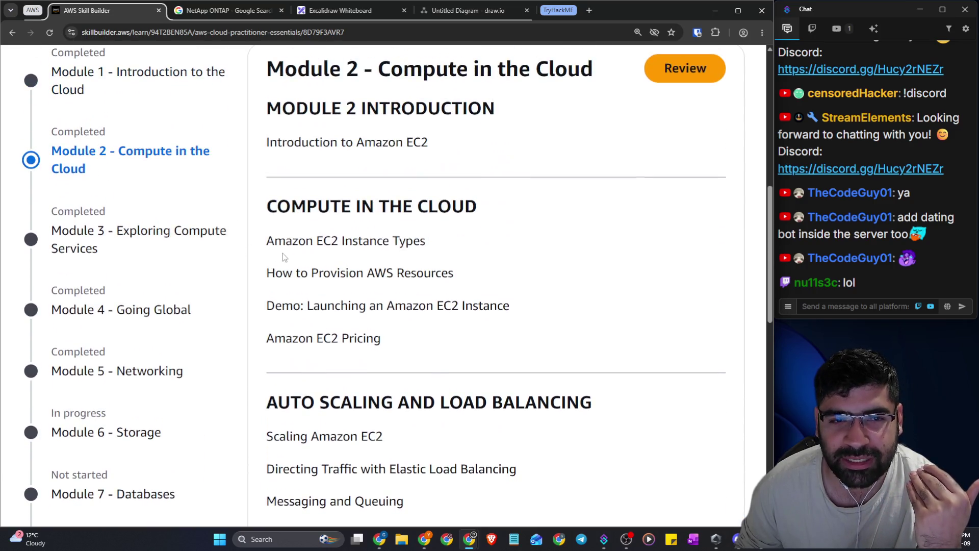
# Show the Module 3 - Exploring Compute Services outline and highlight its serverless and containers heading
pyautogui.click(171, 231)
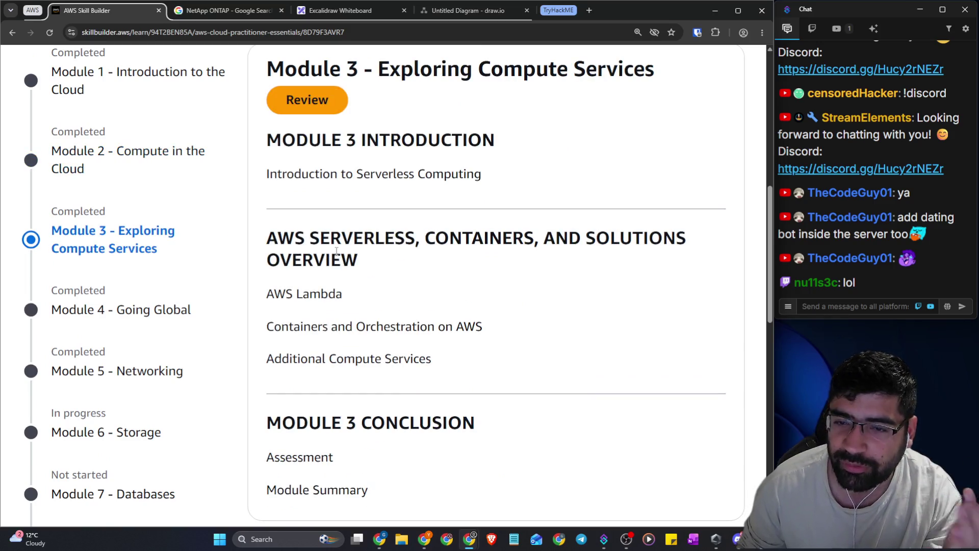
pyautogui.moveTo(416, 246); pyautogui.dragTo(521, 272)
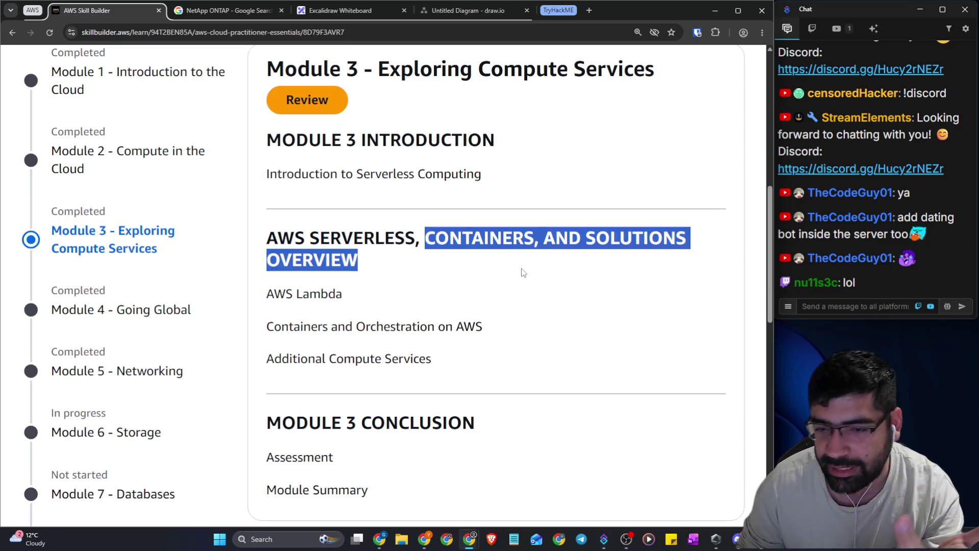
pyautogui.scroll(-4, 496, 354)
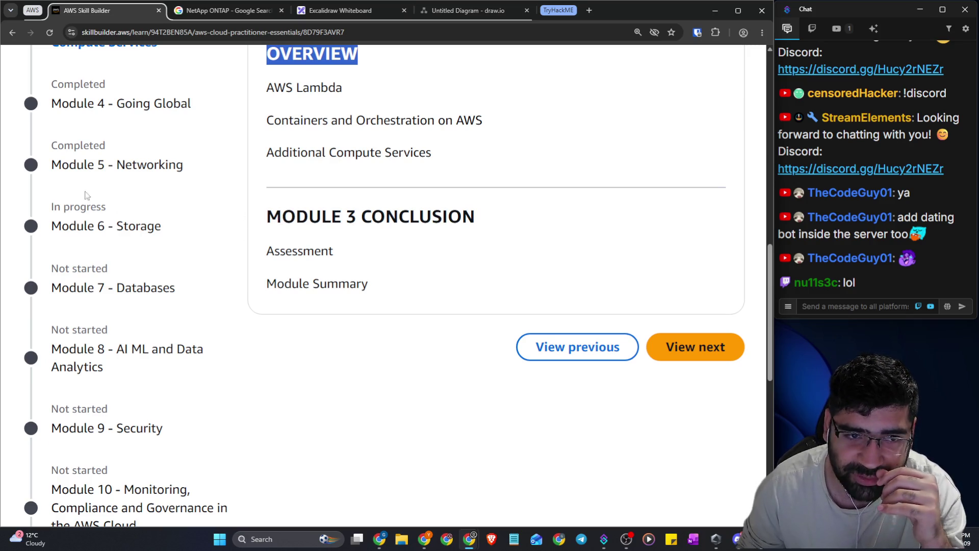
pyautogui.scroll(2, 140, 143)
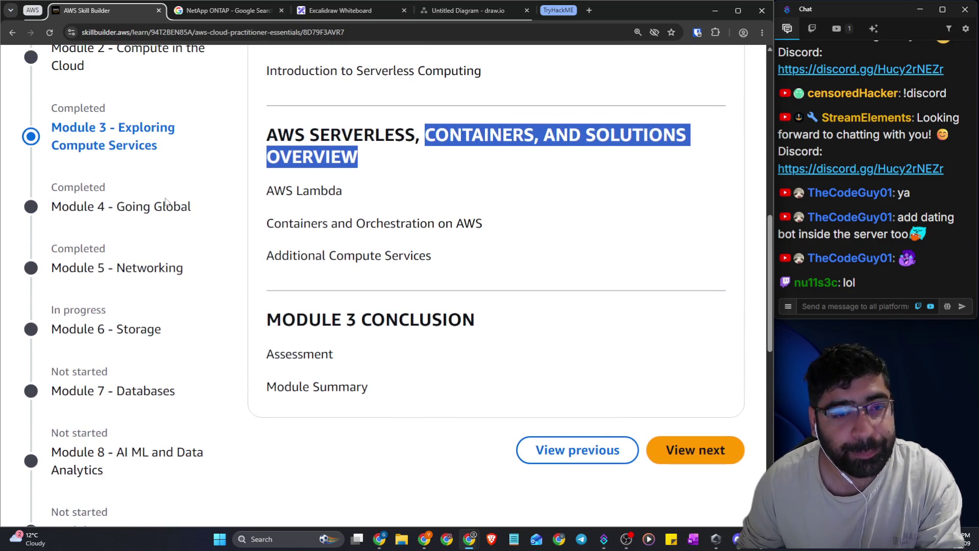
# Show the Module 4 - Going Global outline, highlighting the Choosing AWS Regions lesson title
pyautogui.click(170, 206)
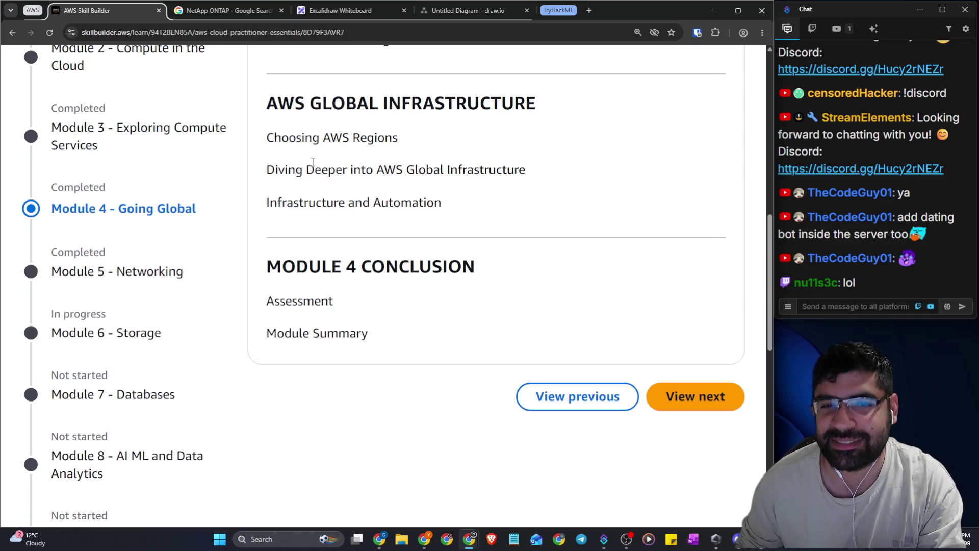
pyautogui.scroll(5, 339, 201)
pyautogui.scroll(-3, 380, 229)
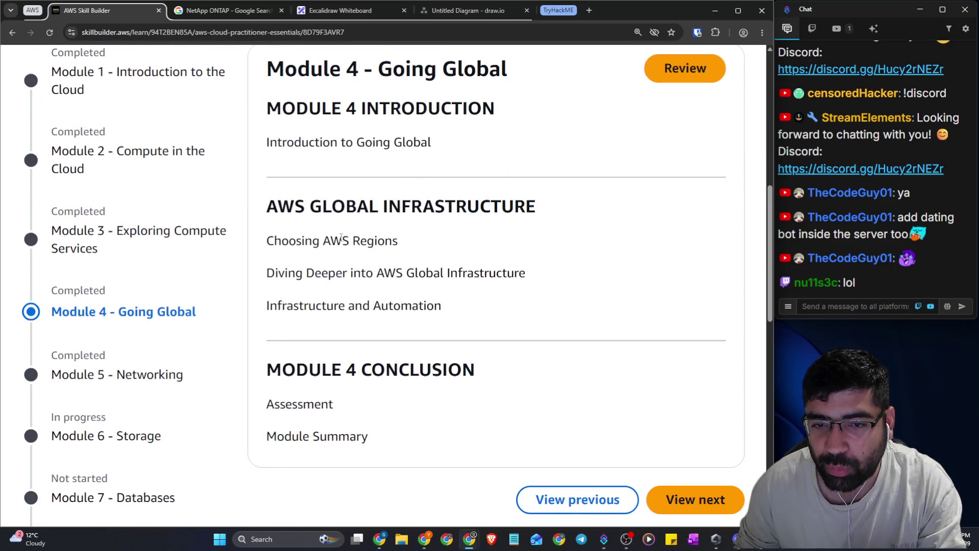
pyautogui.moveTo(301, 242); pyautogui.dragTo(383, 244)
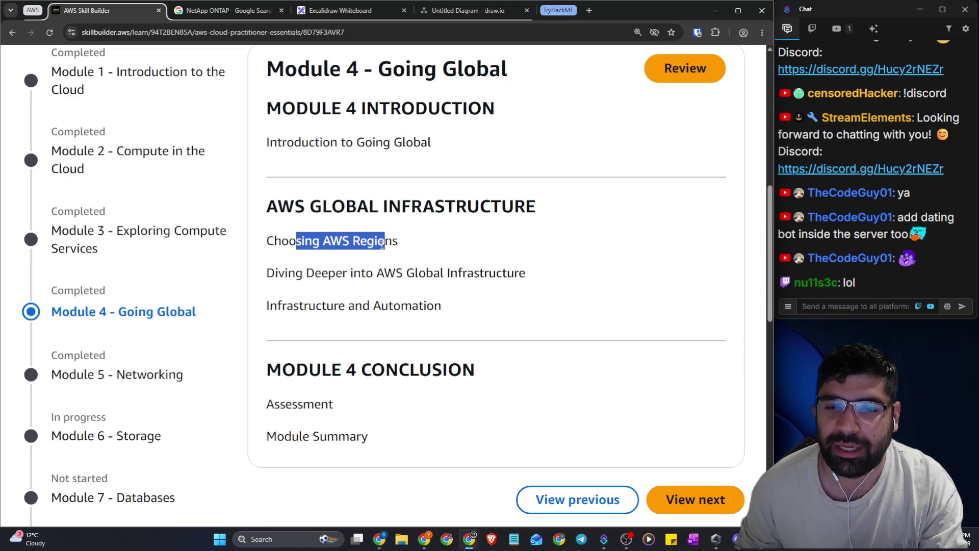
pyautogui.scroll(-2, 236, 313)
# Show the Module 5 - Networking outline, then switch to the AWS VPC diagram in draw.io
pyautogui.click(178, 270)
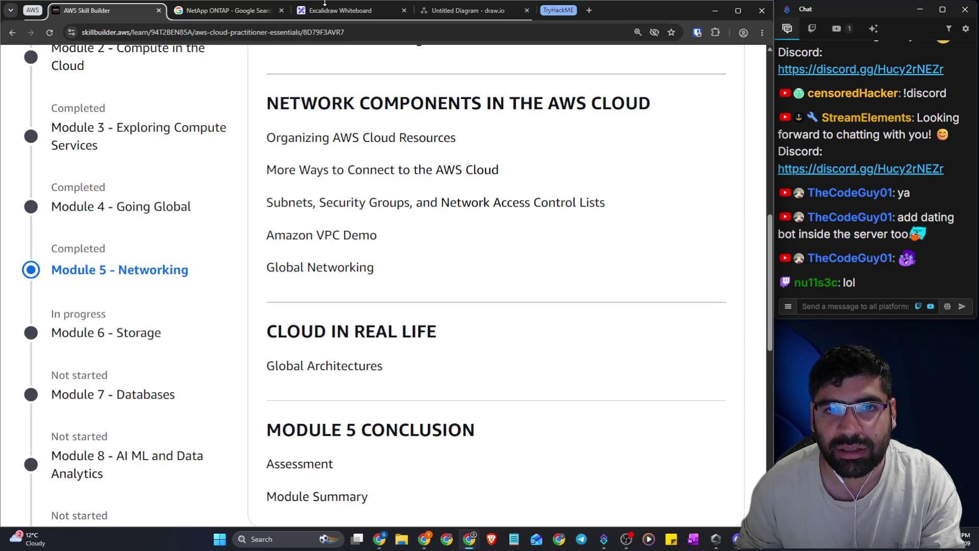
pyautogui.click(325, 6)
pyautogui.click(464, 10)
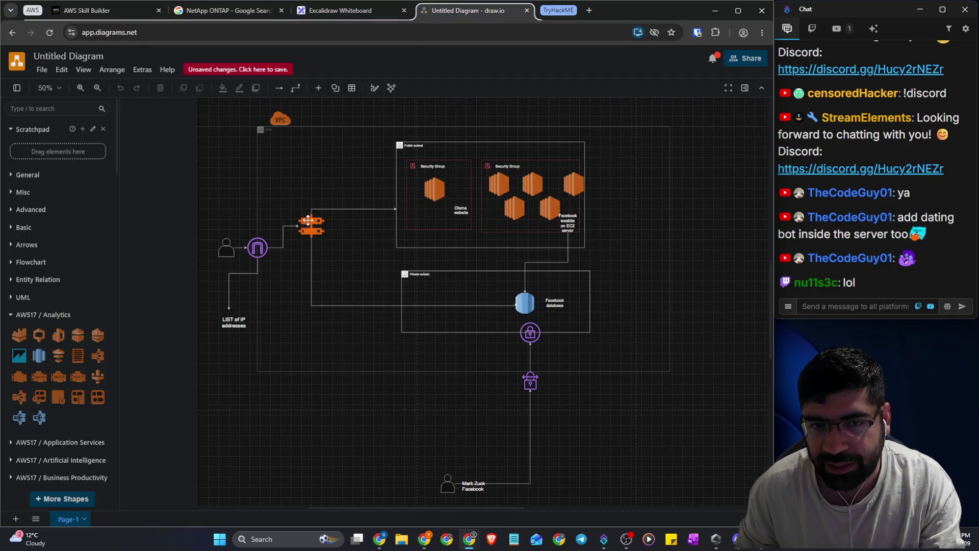
pyautogui.click(278, 118)
pyautogui.click(415, 163)
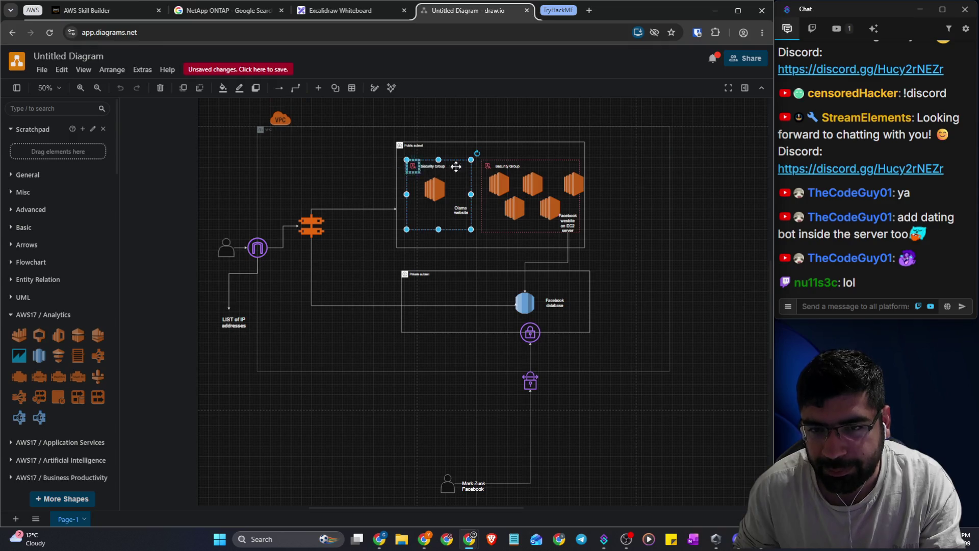
pyautogui.click(327, 191)
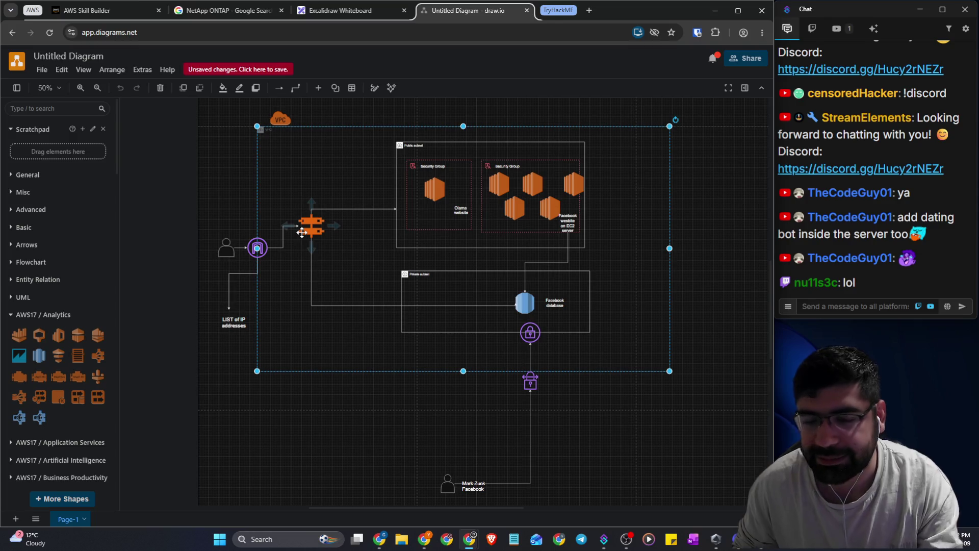
pyautogui.click(257, 247)
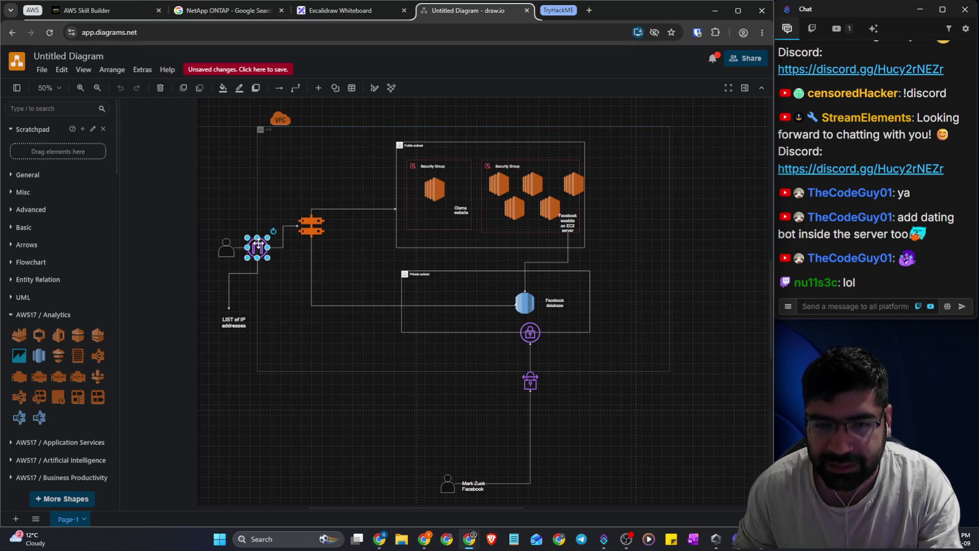
pyautogui.click(529, 334)
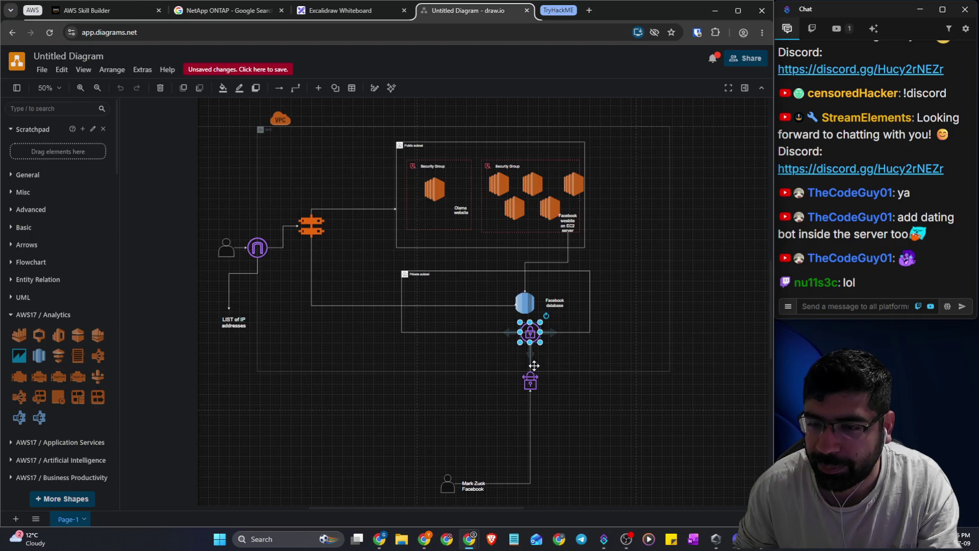
pyautogui.click(533, 380)
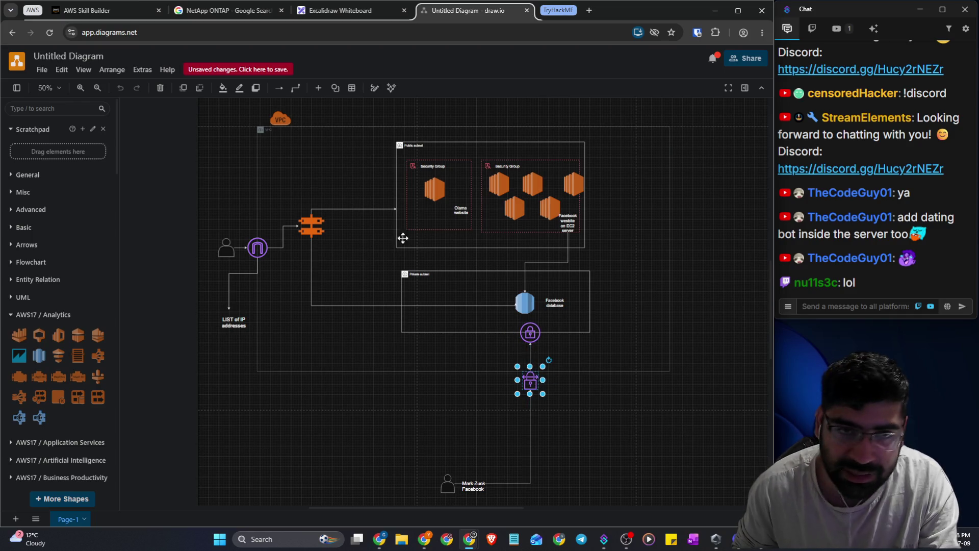
pyautogui.click(101, 11)
pyautogui.scroll(-3, 376, 226)
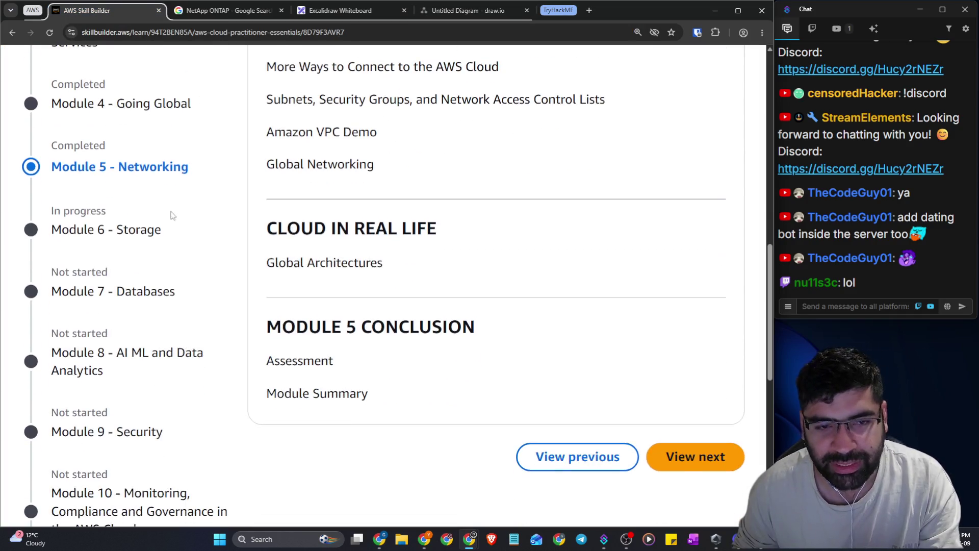
pyautogui.click(149, 227)
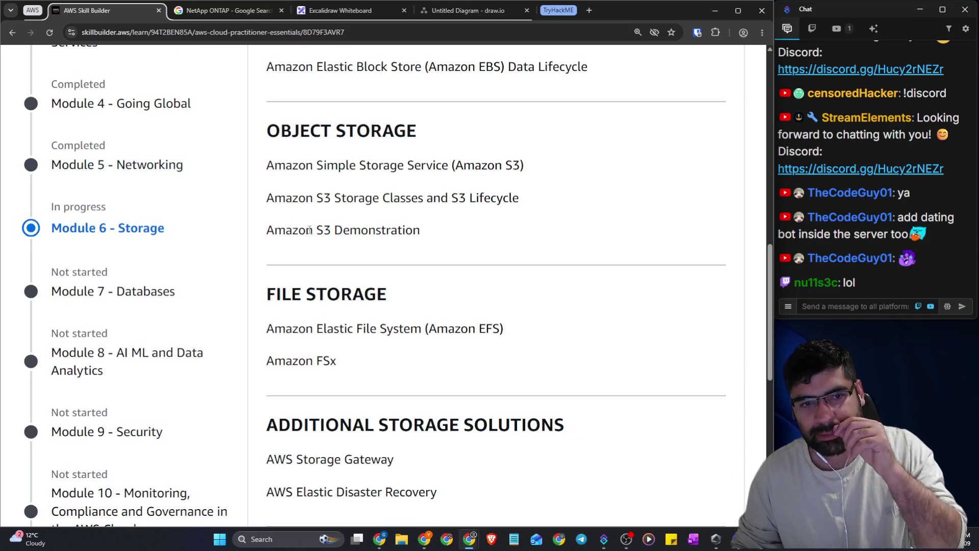
pyautogui.scroll(5, 160, 214)
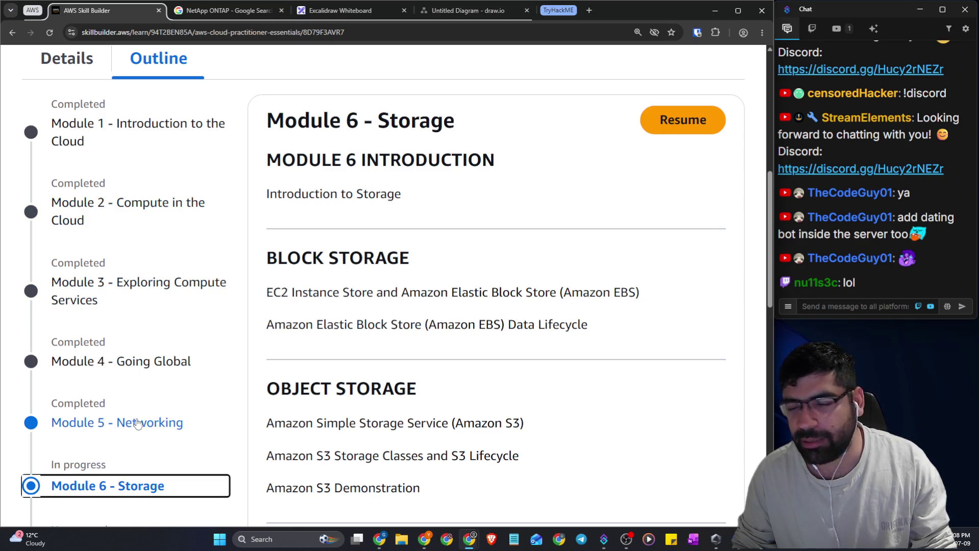
pyautogui.scroll(-4, 227, 356)
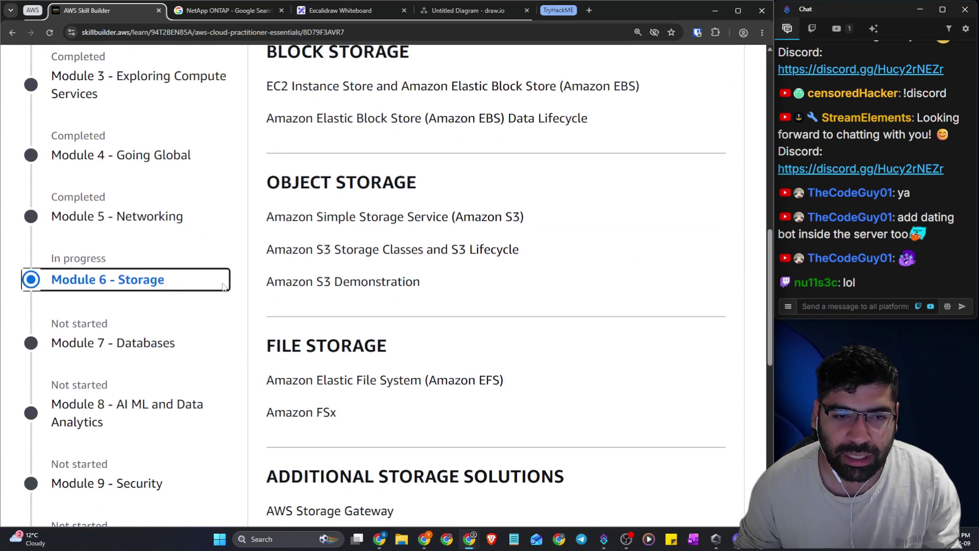
pyautogui.scroll(-2, 236, 279)
pyautogui.scroll(-3, 236, 279)
pyautogui.scroll(4, 153, 199)
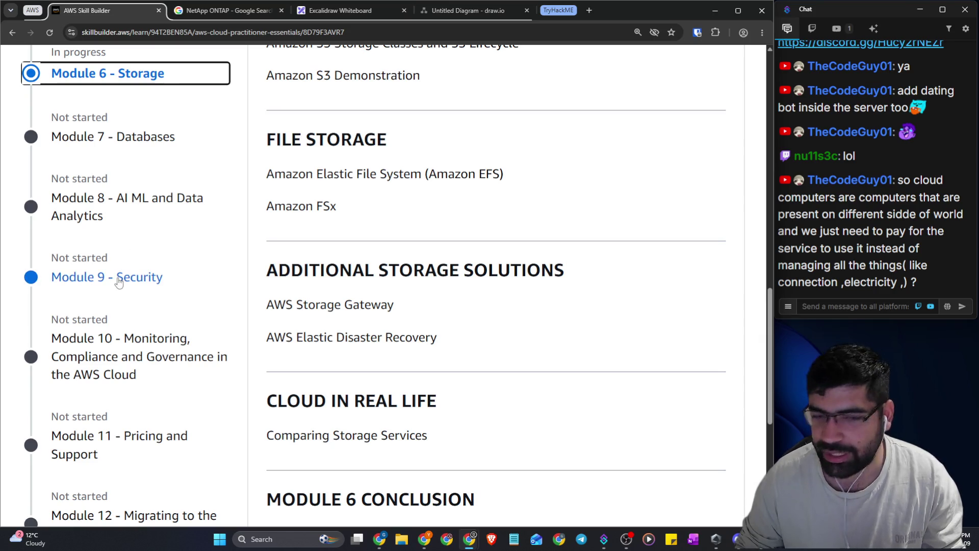
pyautogui.scroll(-1, 126, 272)
pyautogui.scroll(-2, 126, 272)
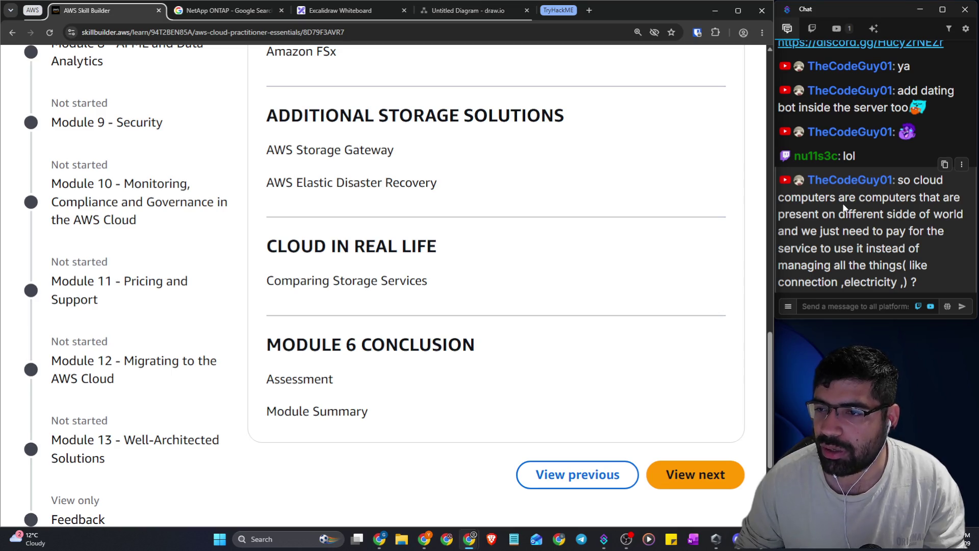
pyautogui.moveTo(845, 199)
pyautogui.mouseDown()
pyautogui.moveTo(969, 203)
pyautogui.moveTo(947, 215)
pyautogui.moveTo(959, 217)
pyautogui.mouseUp()
pyautogui.moveTo(821, 232)
pyautogui.mouseDown()
pyautogui.moveTo(945, 235)
pyautogui.moveTo(890, 249)
pyautogui.moveTo(918, 265)
pyautogui.moveTo(894, 266)
pyautogui.moveTo(916, 282)
pyautogui.mouseUp()
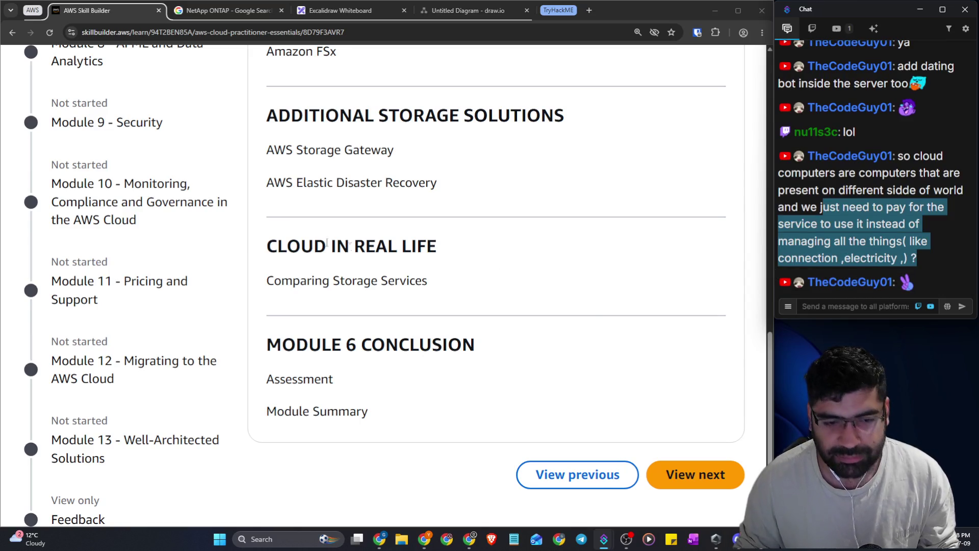
pyautogui.scroll(-3, 177, 251)
pyautogui.scroll(6, 236, 251)
pyautogui.scroll(-6, 236, 242)
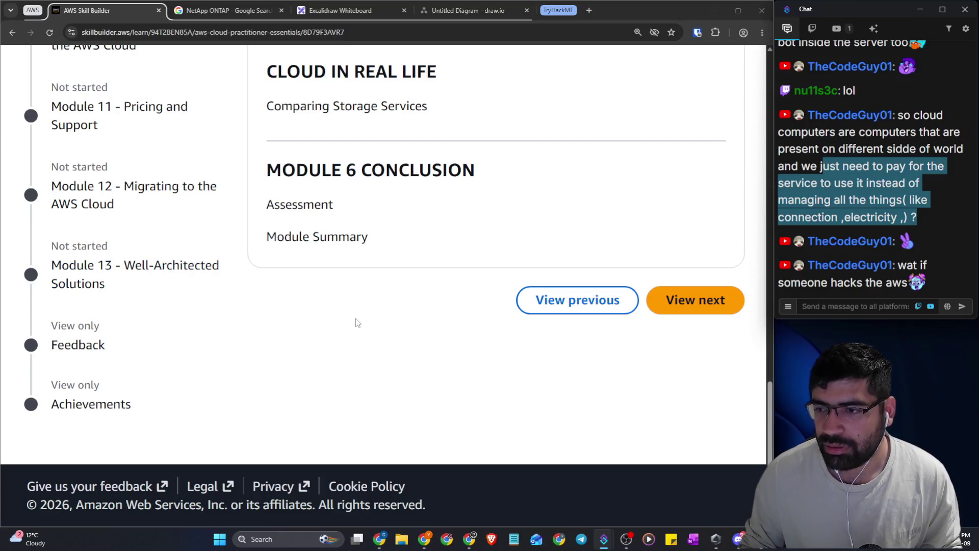
# Scroll back to the Module 6 outline and select its Block Storage section through EBS Data Lifecycle
pyautogui.scroll(5, 371, 315)
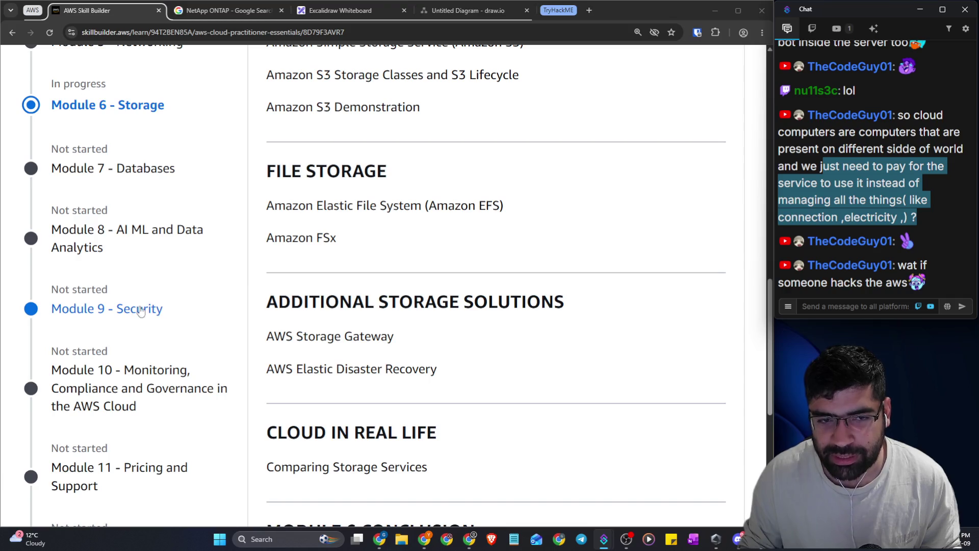
pyautogui.scroll(5, 199, 306)
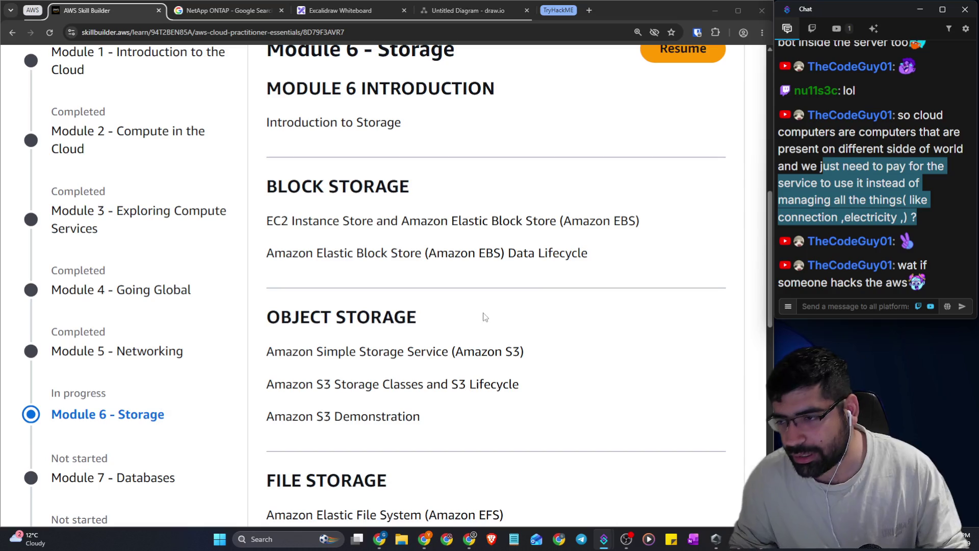
pyautogui.scroll(-10, 483, 316)
pyautogui.scroll(9, 435, 338)
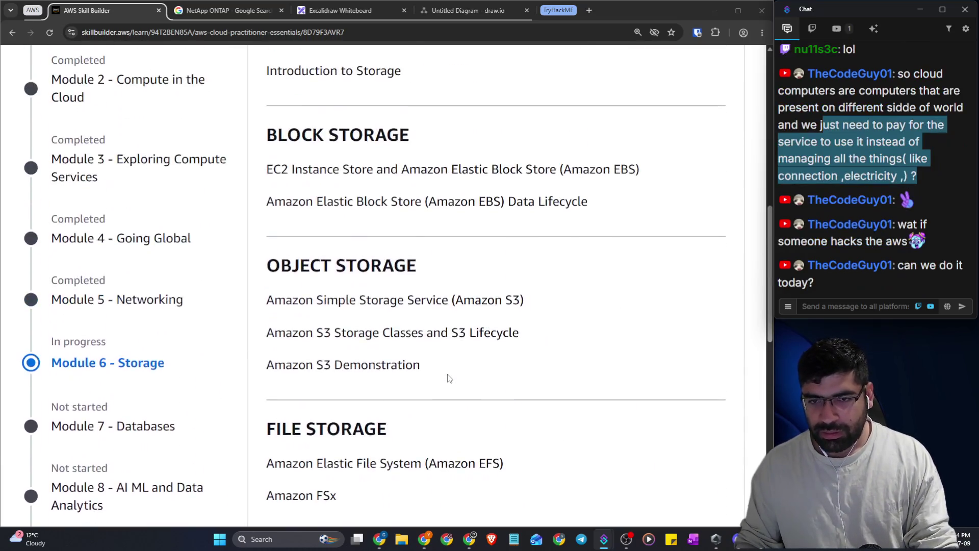
pyautogui.scroll(5, 449, 377)
pyautogui.scroll(-3, 491, 369)
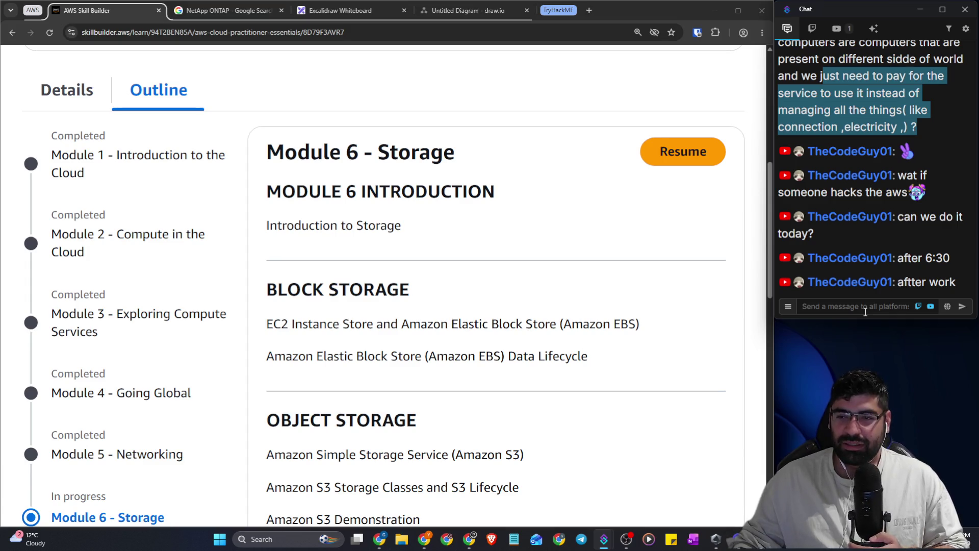
pyautogui.click(864, 312)
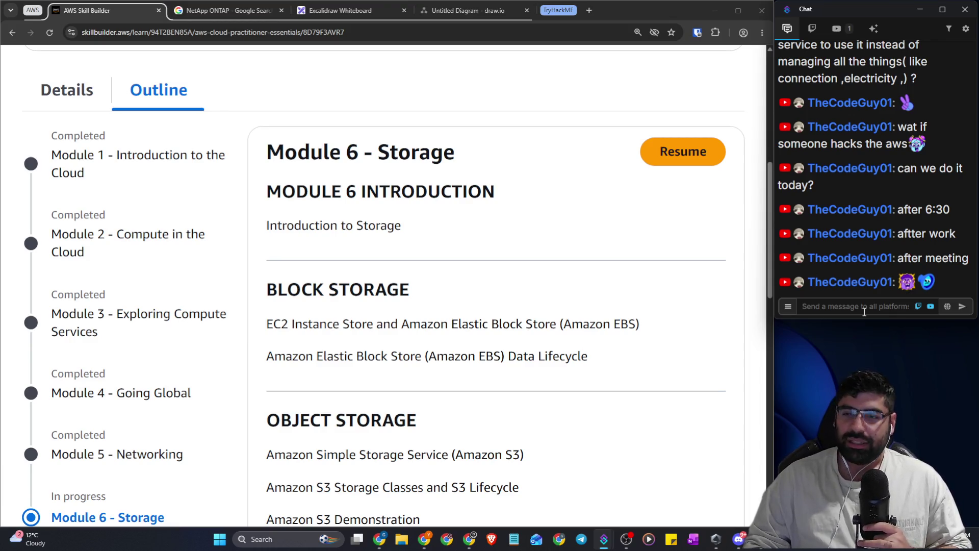
pyautogui.scroll(-2, 294, 227)
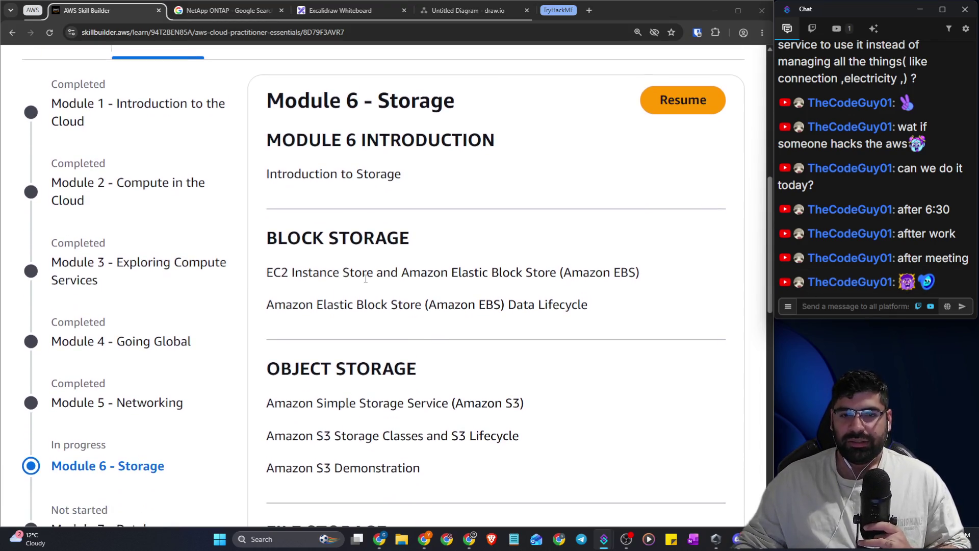
pyautogui.moveTo(272, 190); pyautogui.dragTo(671, 260)
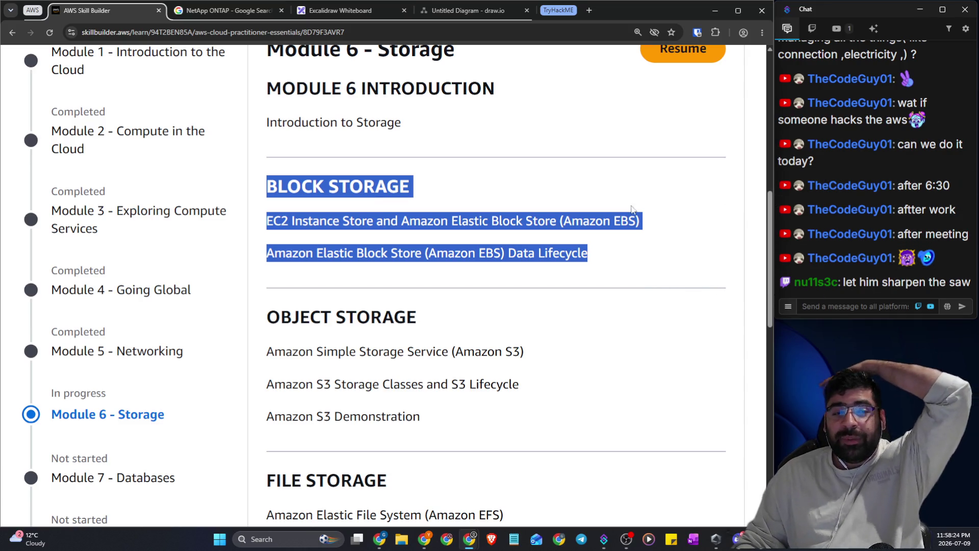
pyautogui.scroll(3, 311, 219)
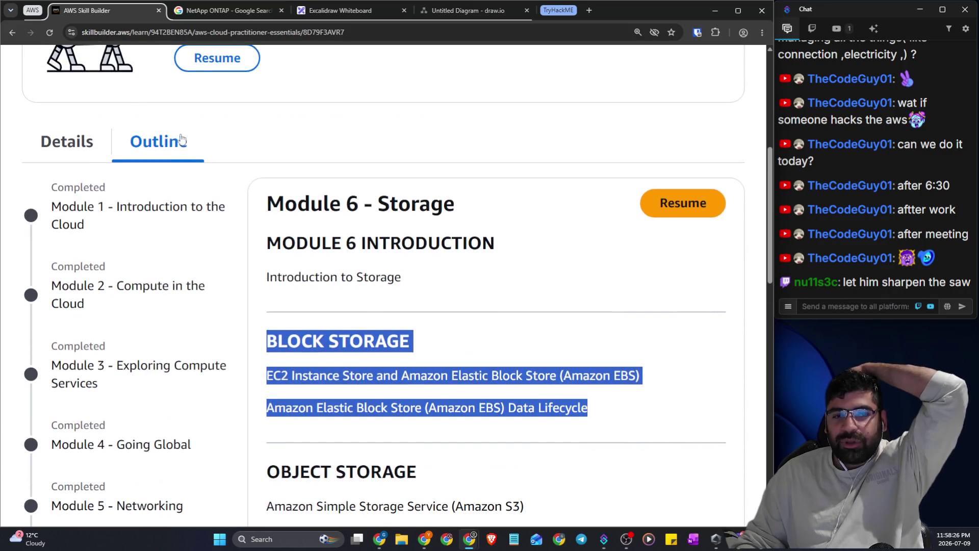
pyautogui.scroll(-3, 147, 217)
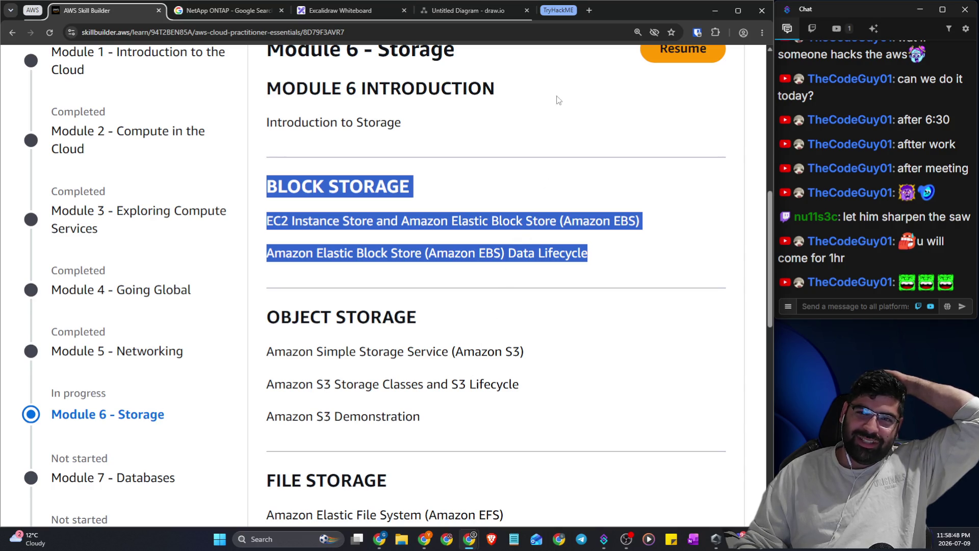
# Open a new Incognito window, go to youtube.com and search for 'not your type'
pyautogui.click(591, 13)
pyautogui.write('youtube.com/@censoredHacker')
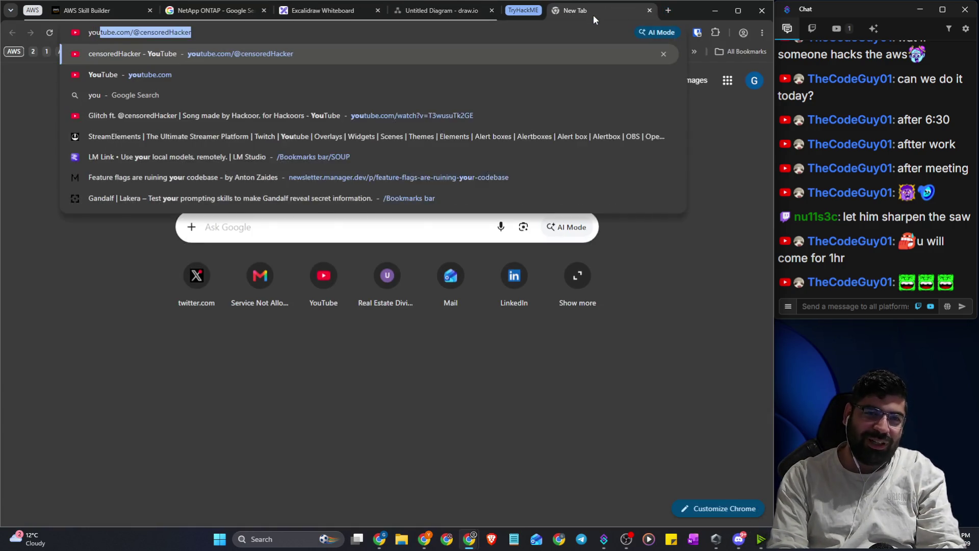
pyautogui.click(762, 33)
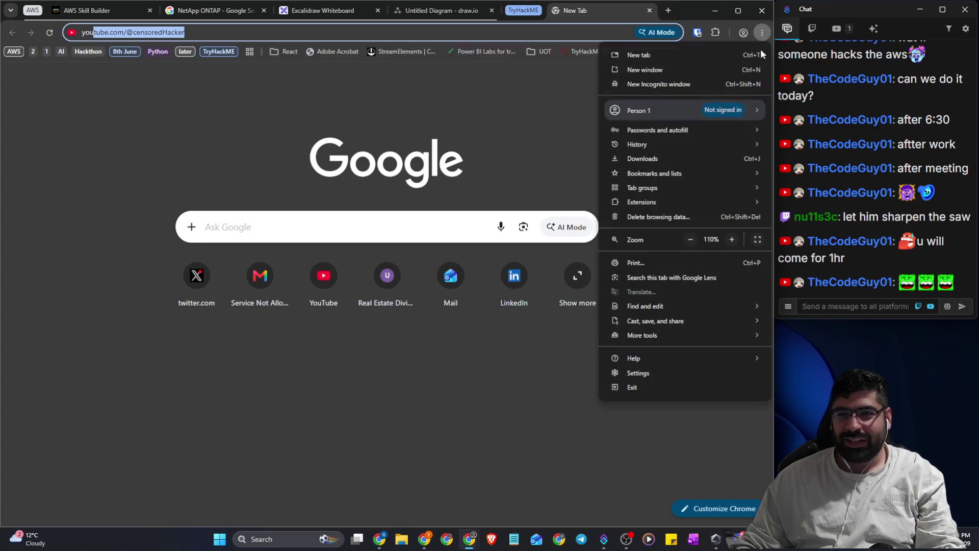
pyautogui.click(714, 81)
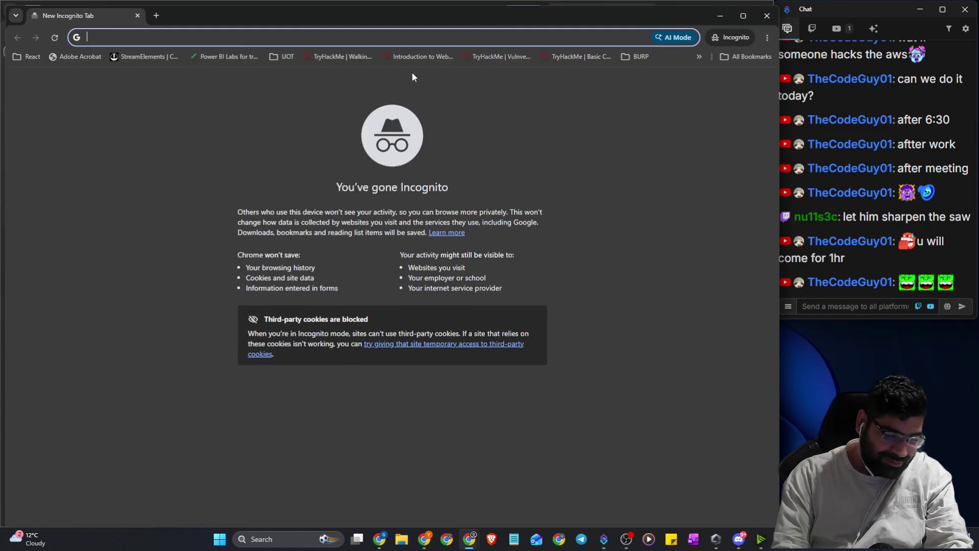
pyautogui.write('youtub')
pyautogui.press('Return')
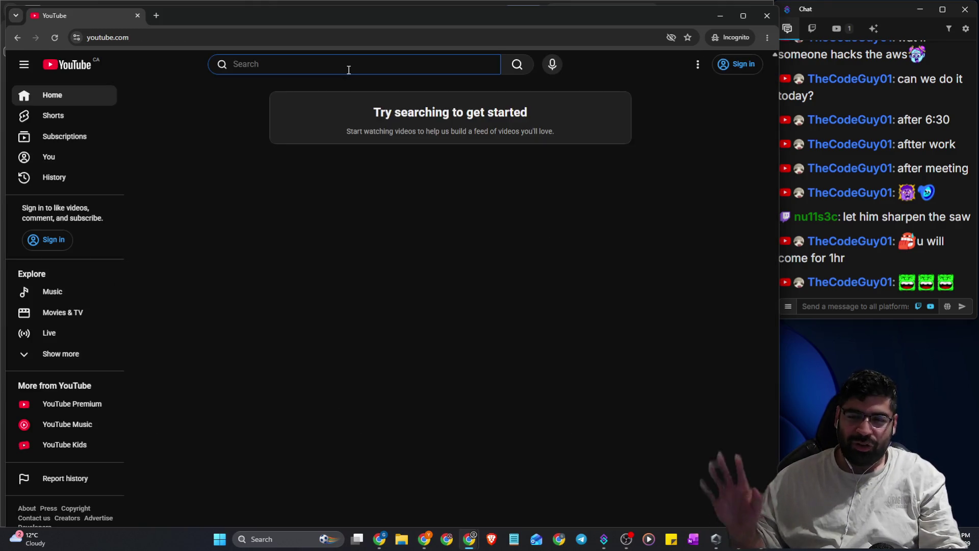
pyautogui.write('not')
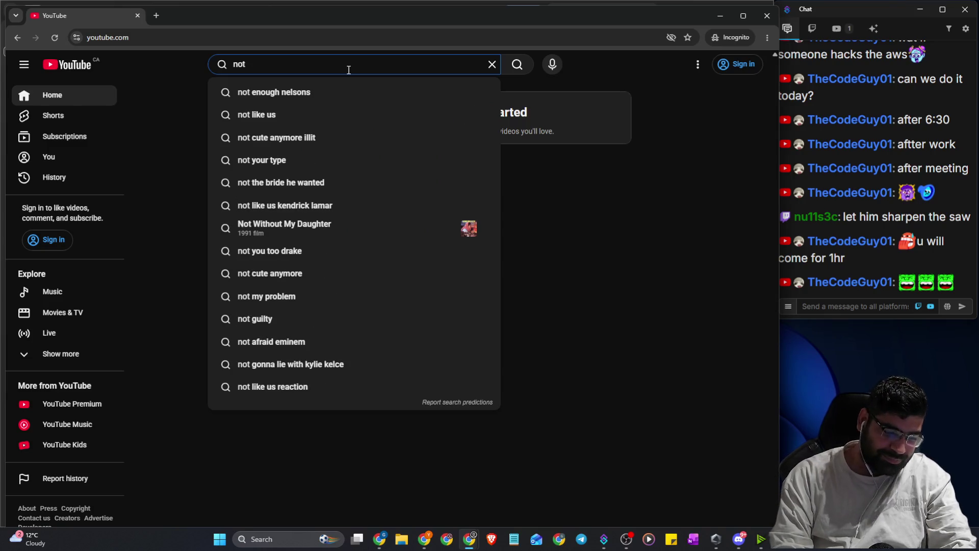
pyautogui.write(' you')
pyautogui.press('Down')
pyautogui.press('Return')
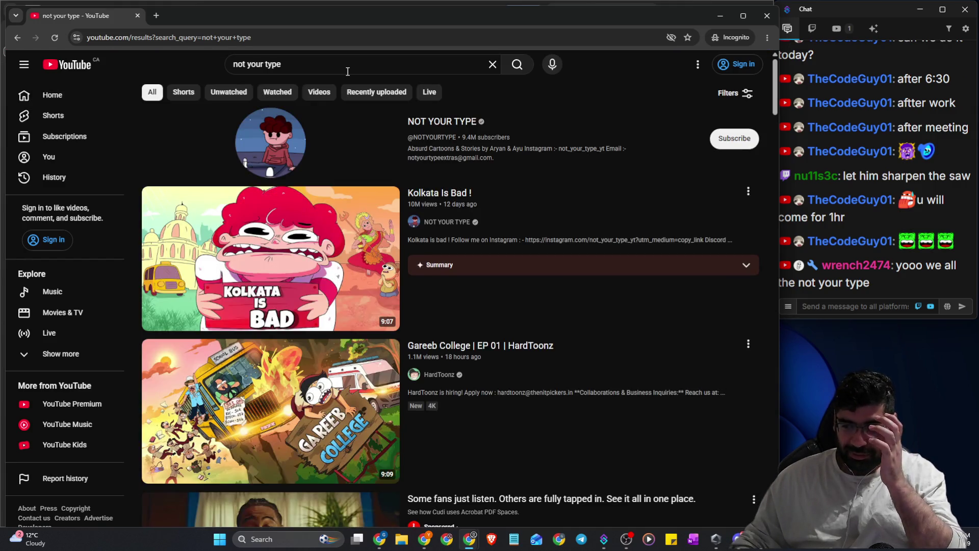
# Open the Kolkata Is Bad ! video and block its pre-roll ad via My Ad Center
pyautogui.click(314, 230)
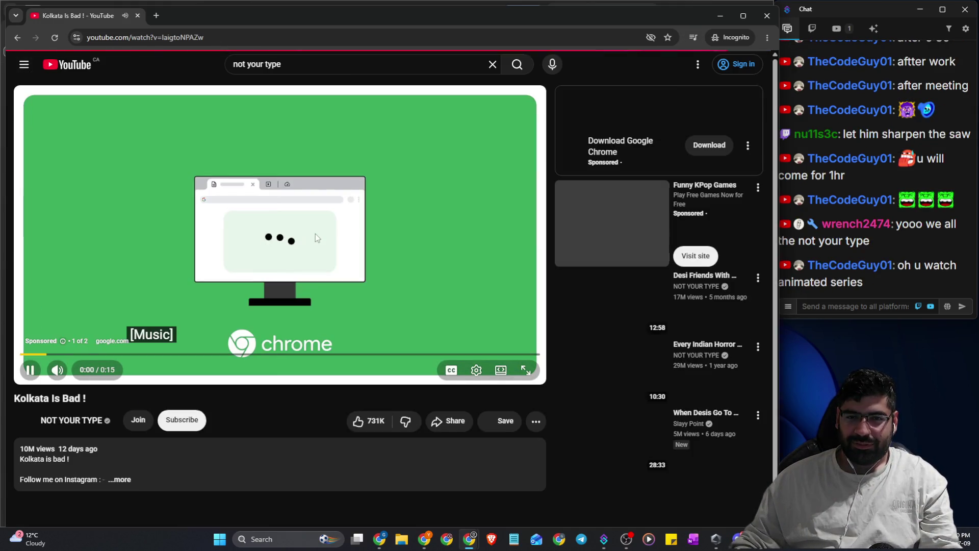
pyautogui.click(62, 340)
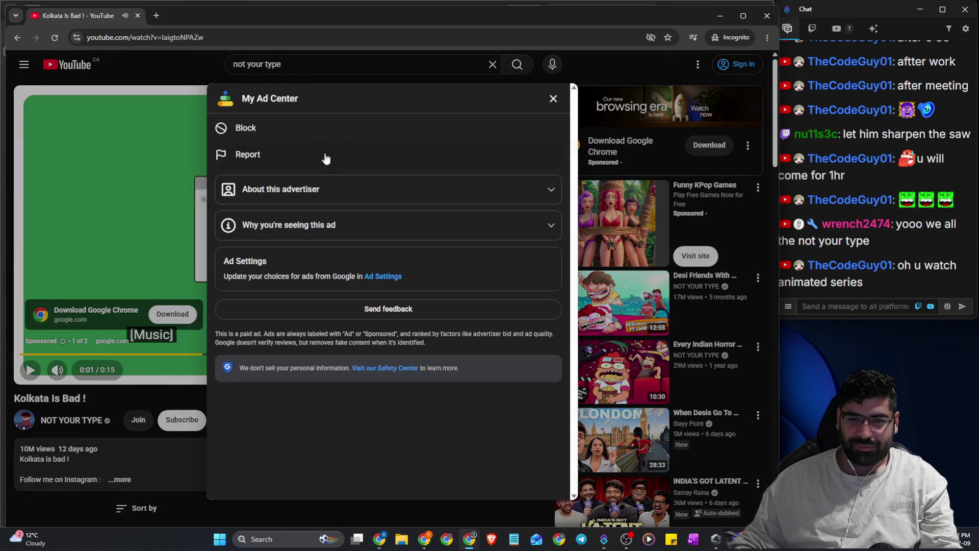
pyautogui.click(271, 135)
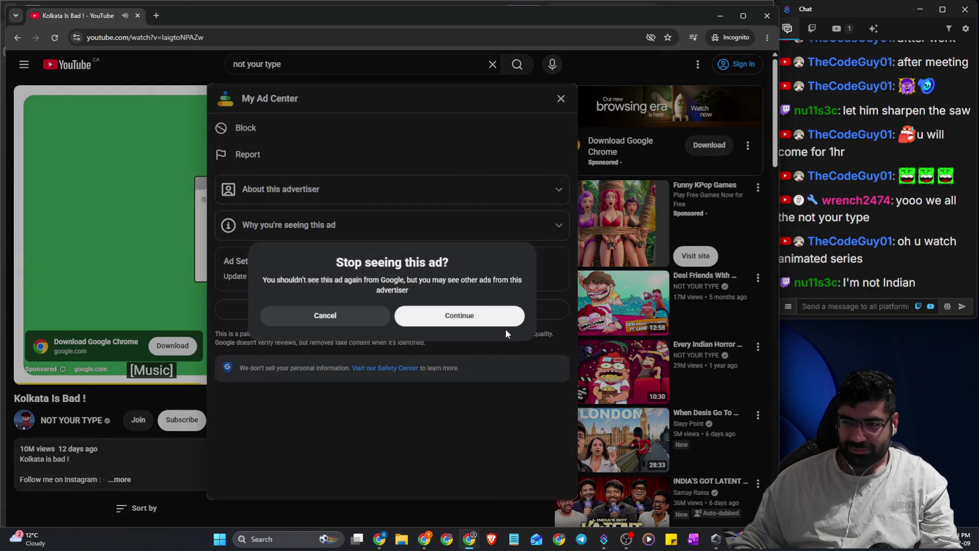
pyautogui.click(498, 318)
pyautogui.click(134, 258)
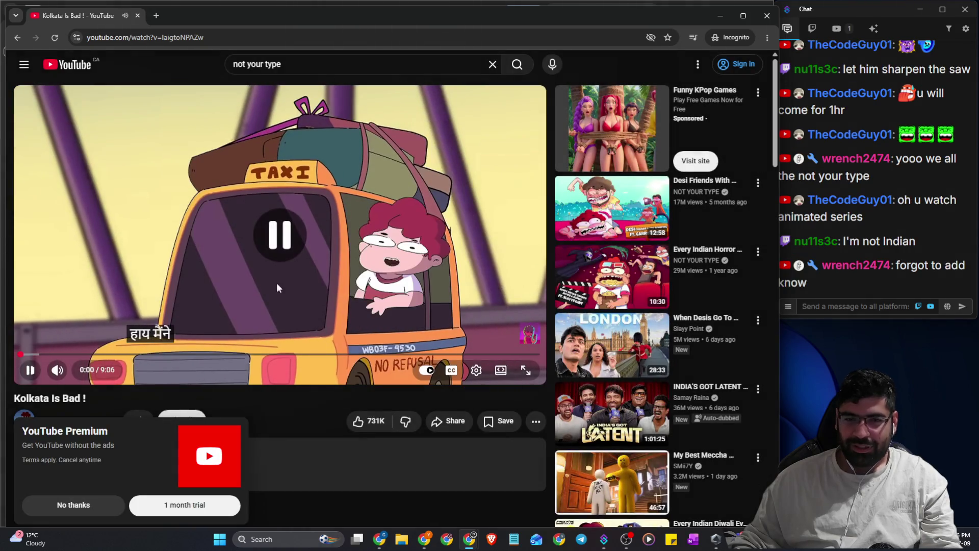
# Pause the video, dismiss the YouTube Premium offer and switch the player to theater mode
pyautogui.click(450, 370)
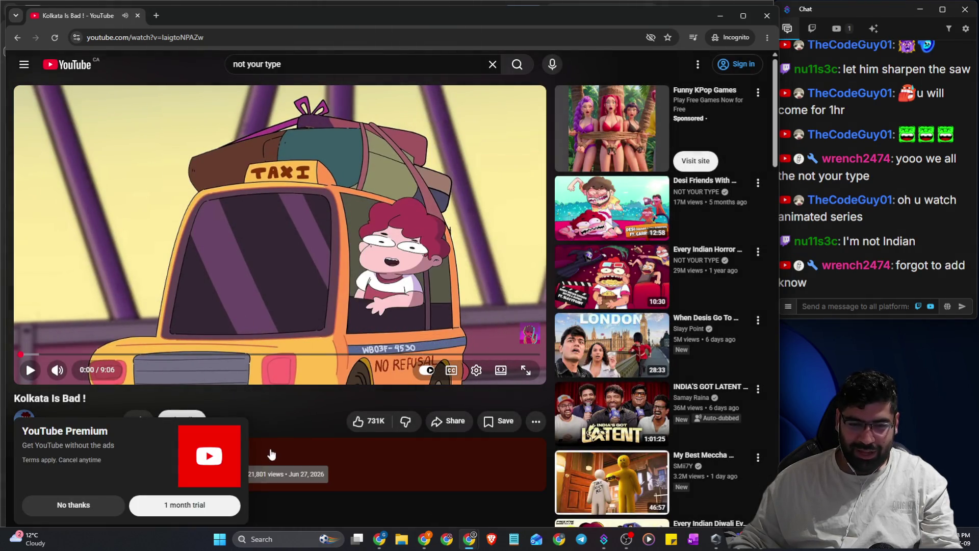
pyautogui.click(109, 506)
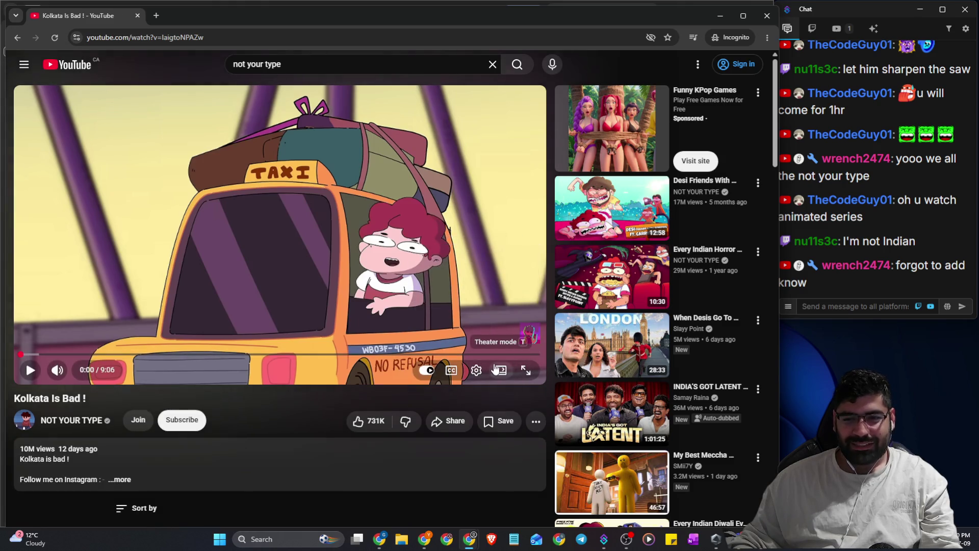
pyautogui.click(495, 369)
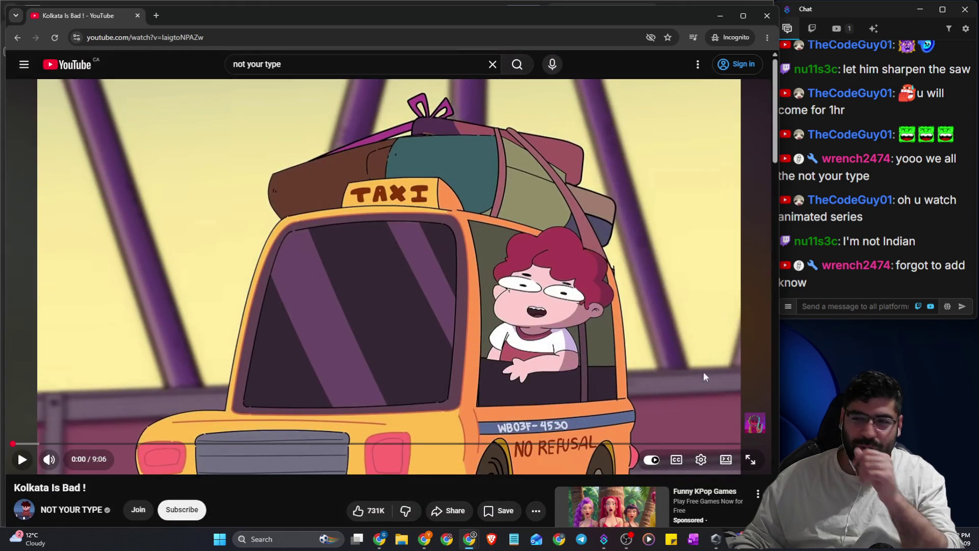
pyautogui.click(827, 312)
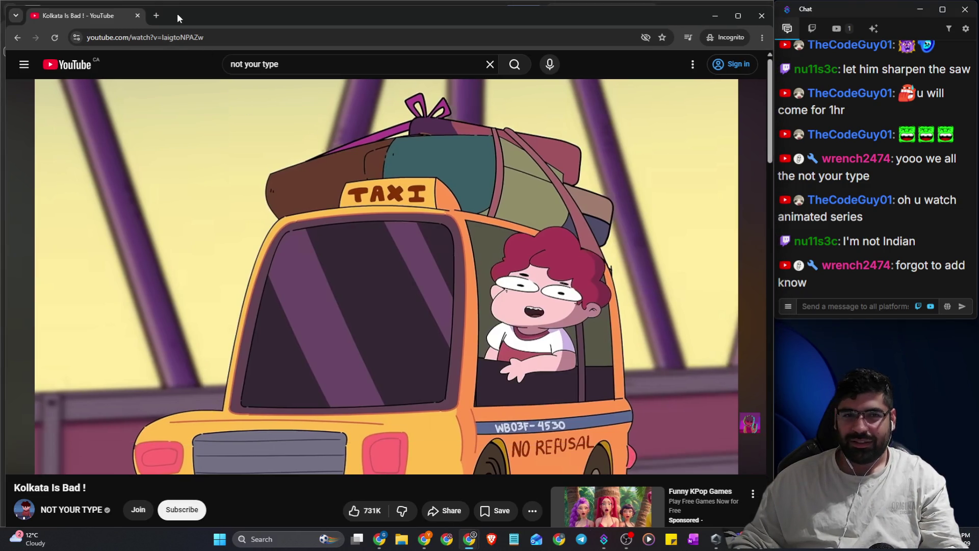
pyautogui.click(159, 15)
# Search Google for 'gol gappe', read the results, then return to the Kolkata Is Bad ! video
pyautogui.write('go')
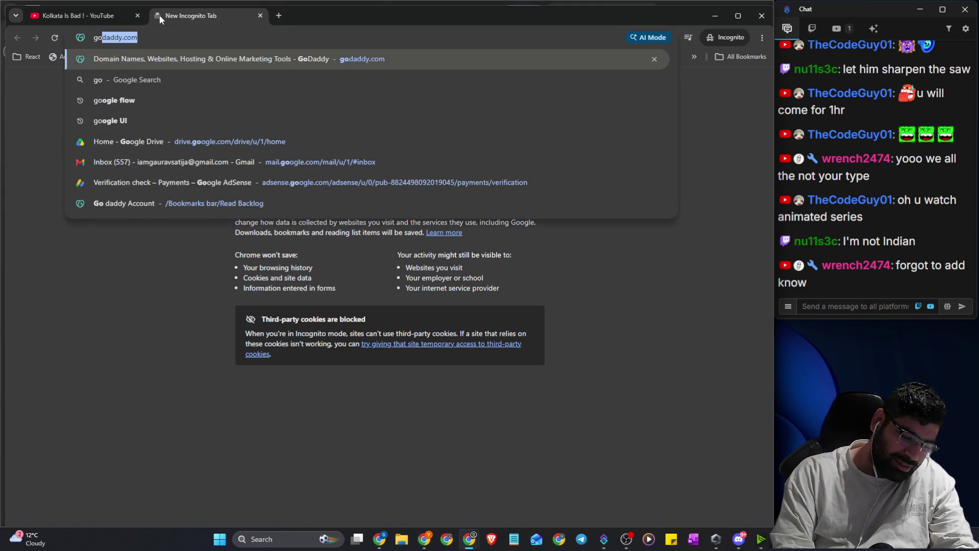
pyautogui.write('l gappe')
pyautogui.press('Return')
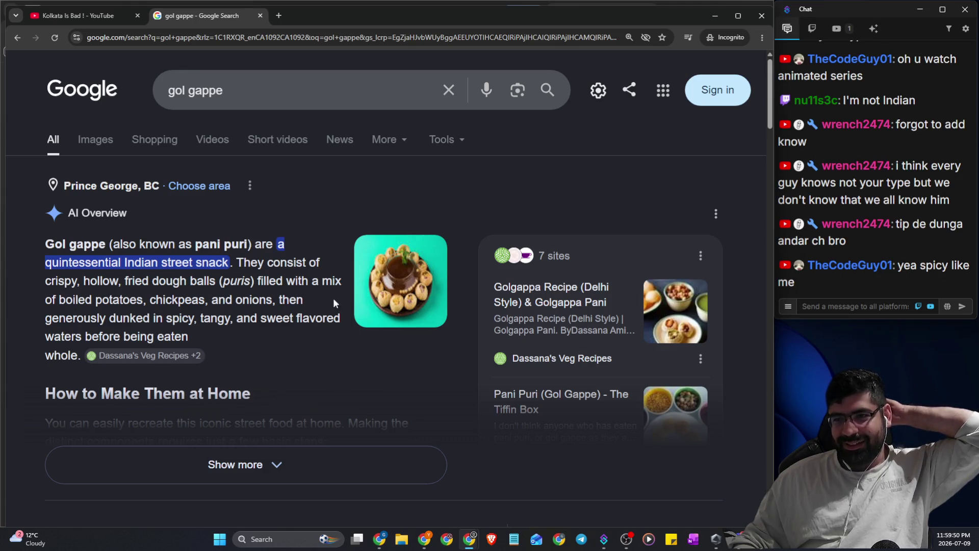
pyautogui.moveTo(904, 166); pyautogui.dragTo(952, 203)
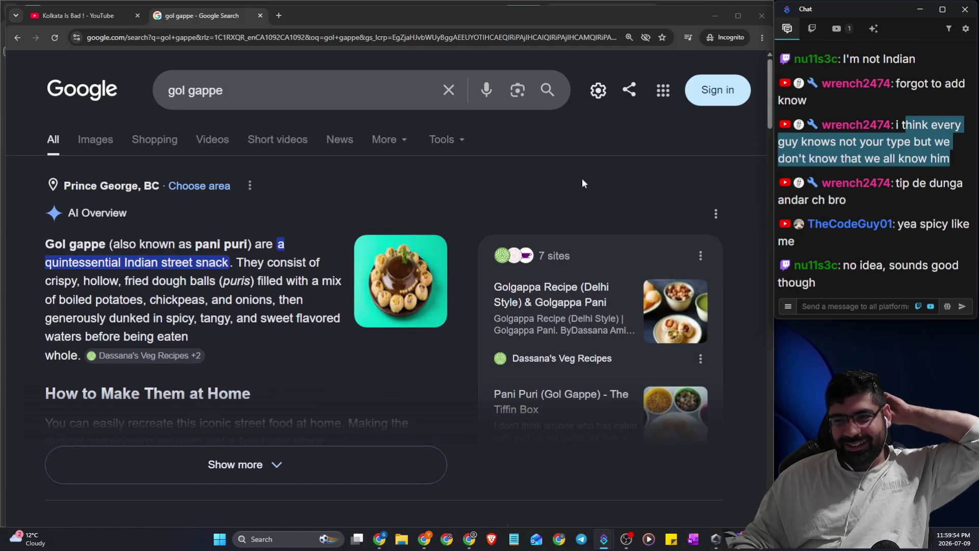
pyautogui.click(91, 18)
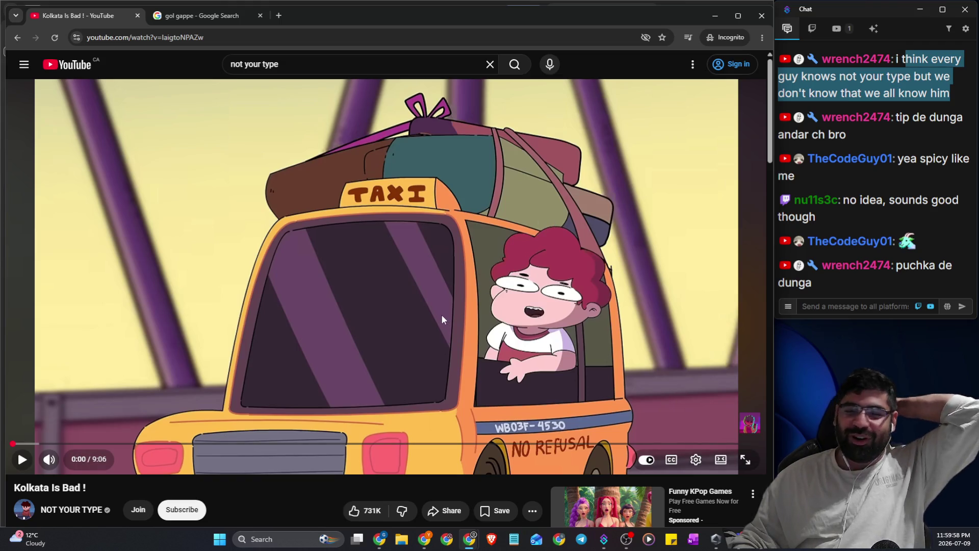
# Jump the video to 4:50 and turn on Hindi captions auto-translated into English
pyautogui.click(409, 443)
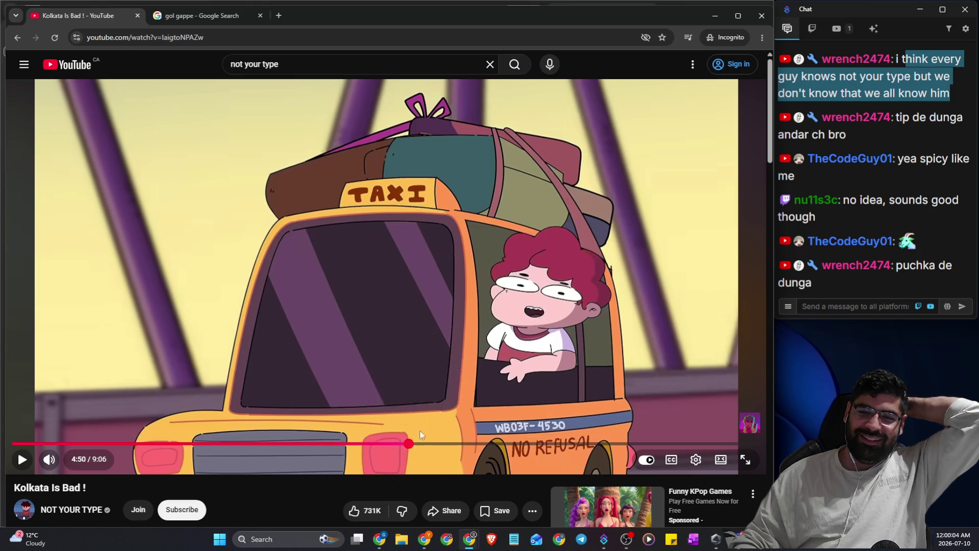
pyautogui.click(672, 461)
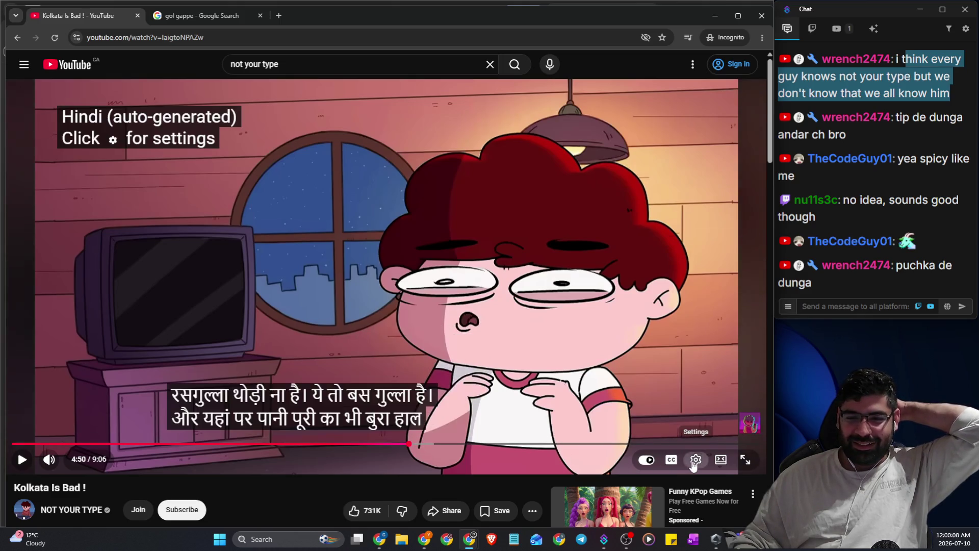
pyautogui.click(695, 460)
pyautogui.click(699, 288)
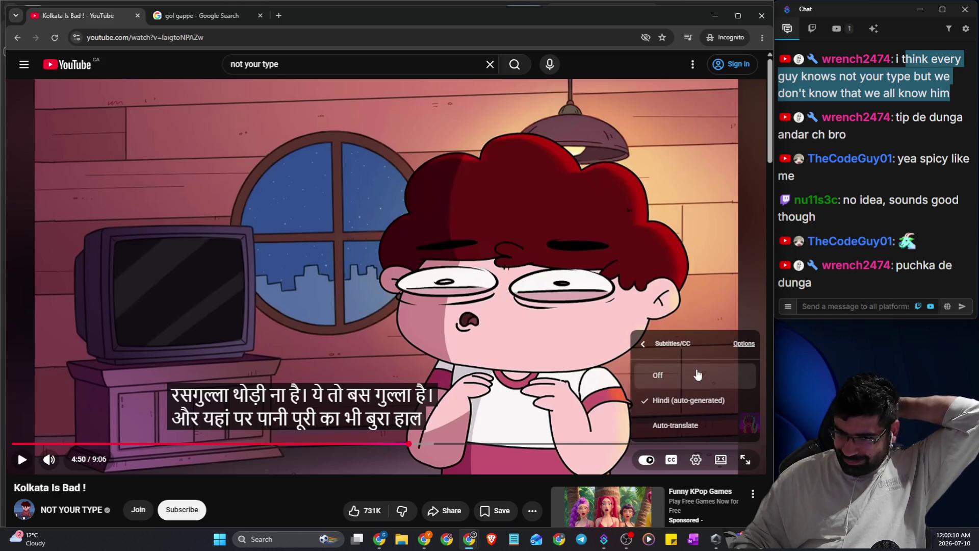
pyautogui.click(684, 427)
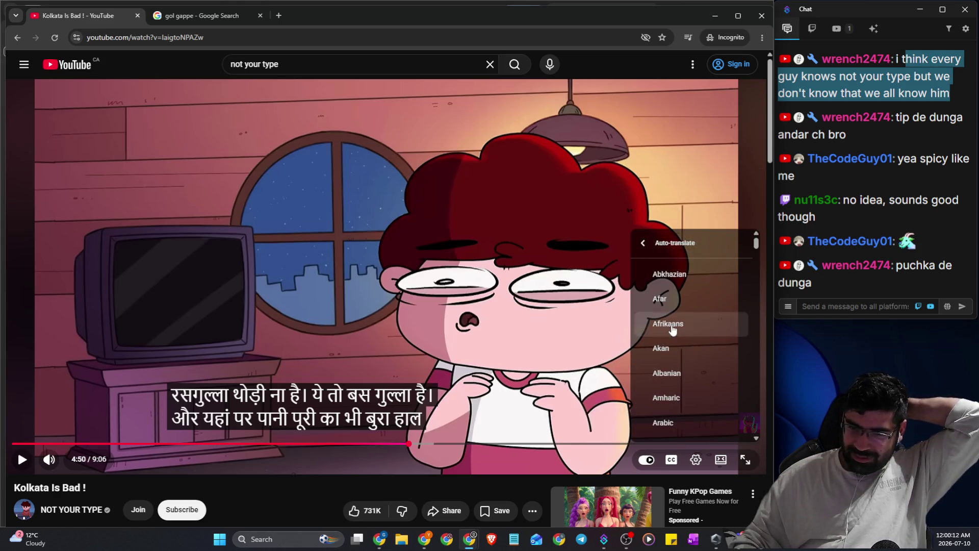
pyautogui.scroll(-4, 671, 335)
pyautogui.scroll(-8, 671, 335)
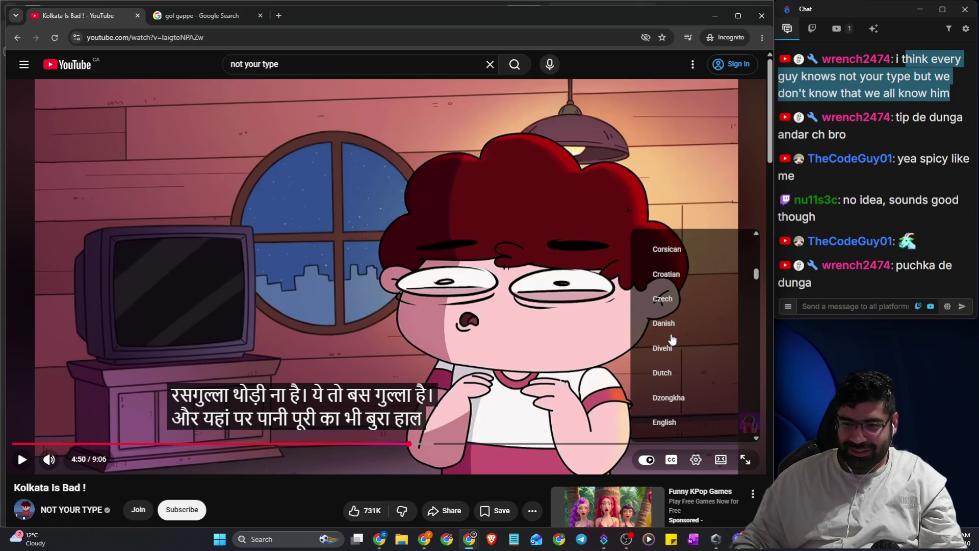
pyautogui.scroll(4, 669, 334)
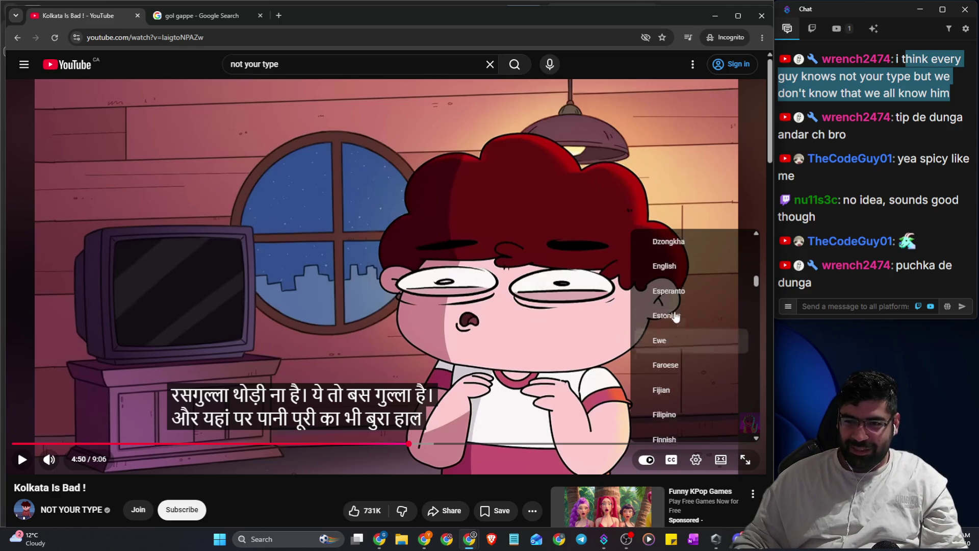
pyautogui.click(667, 329)
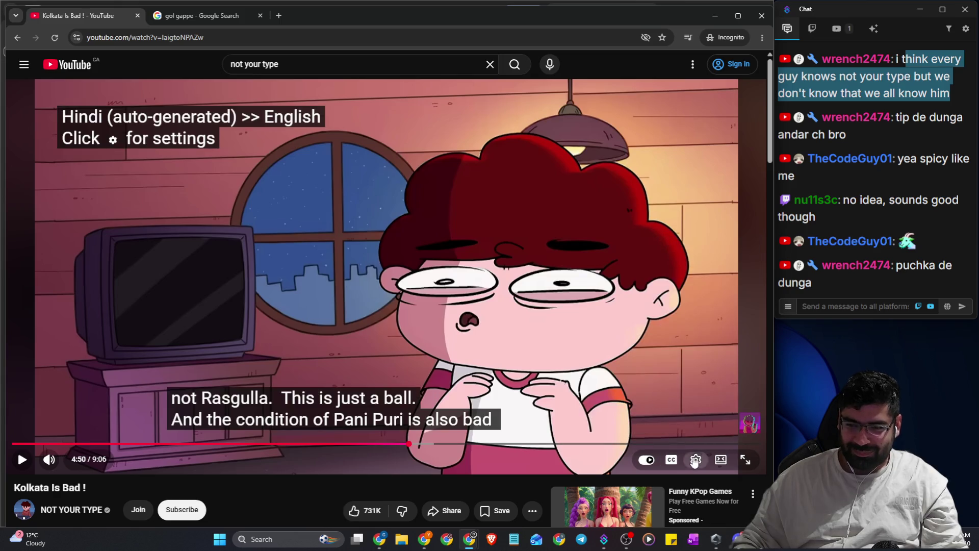
pyautogui.click(696, 459)
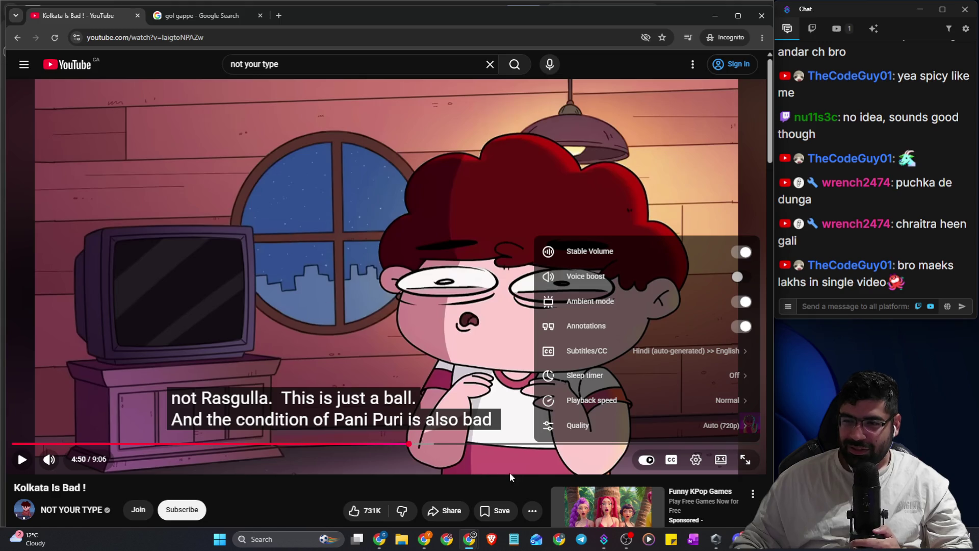
# Close settings, play and pause the captioned scene around 5:03, then rewind to 4:50
pyautogui.press('Escape')
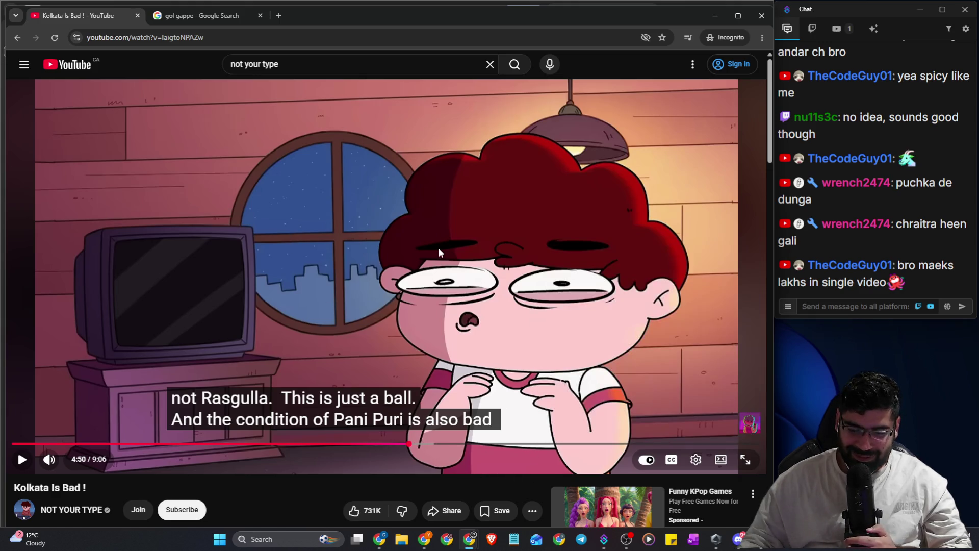
pyautogui.press('Left')
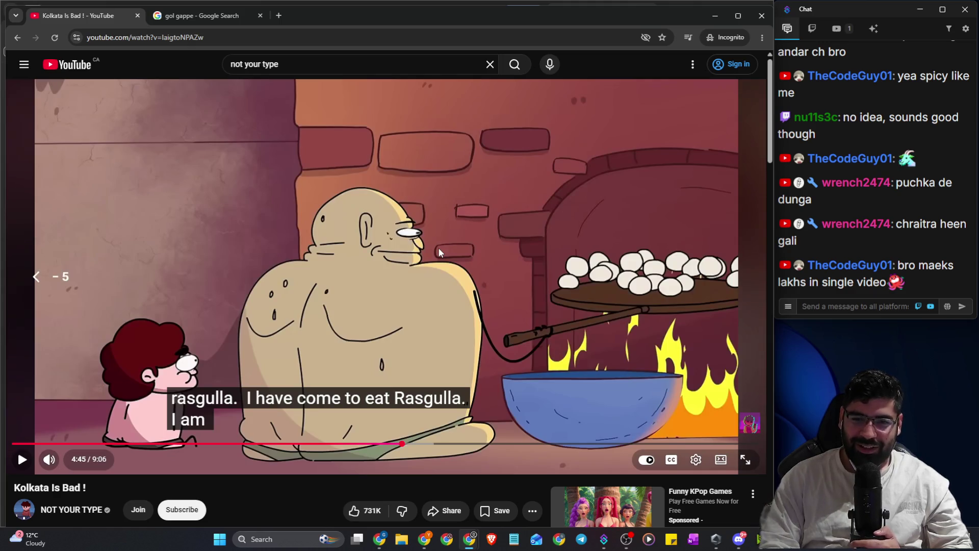
pyautogui.press('space')
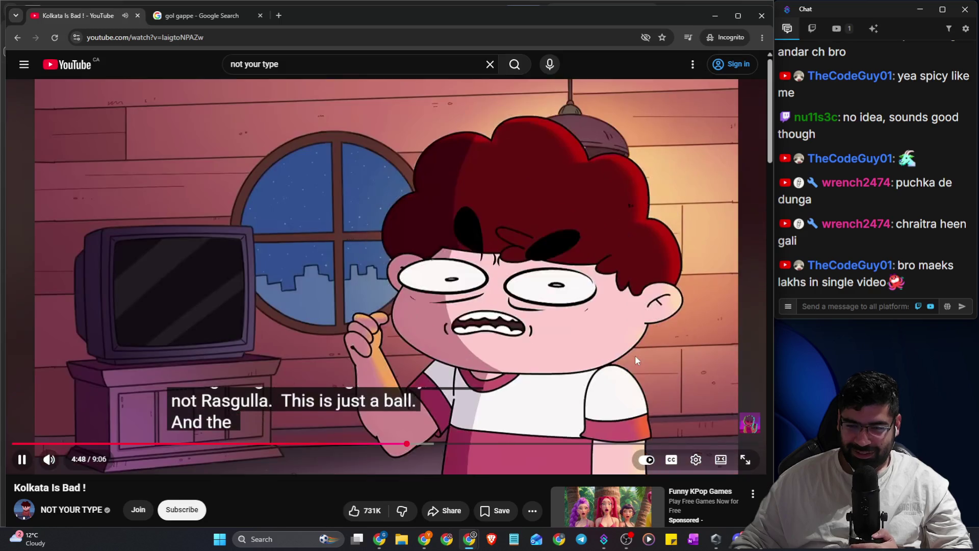
pyautogui.press('space')
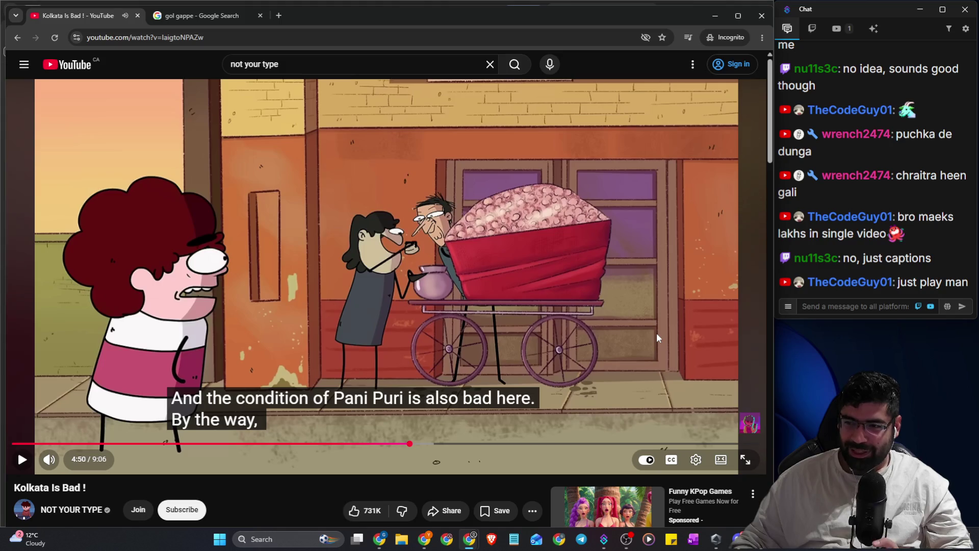
pyautogui.press('space')
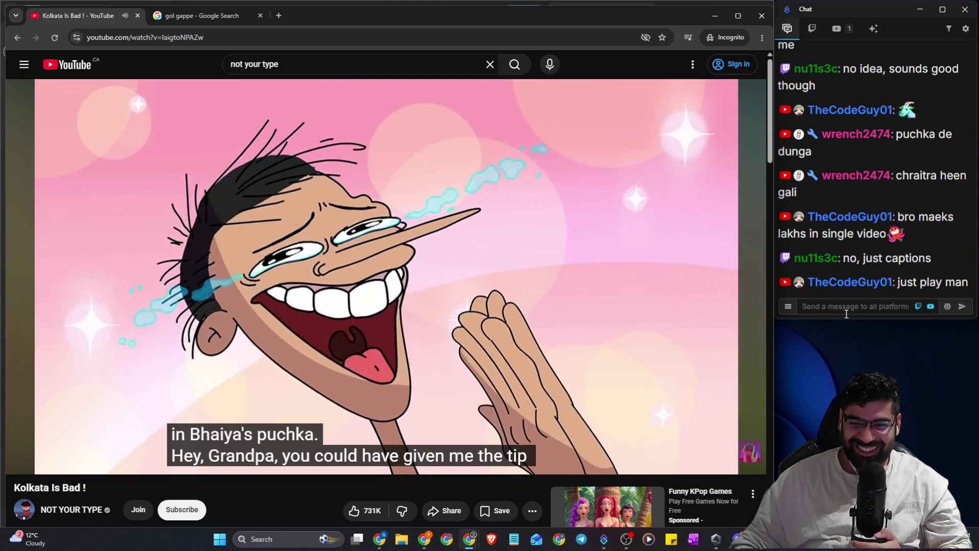
pyautogui.click(686, 261)
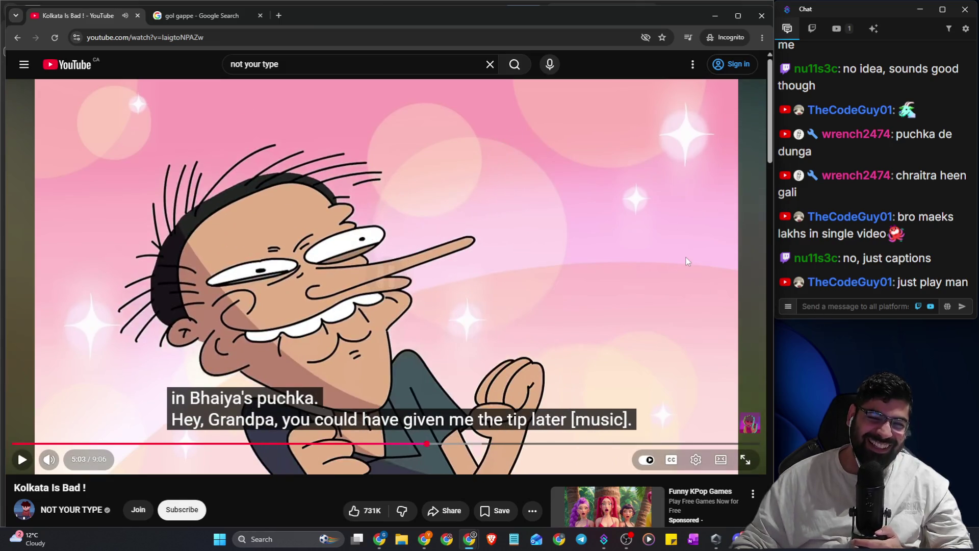
pyautogui.click(686, 261)
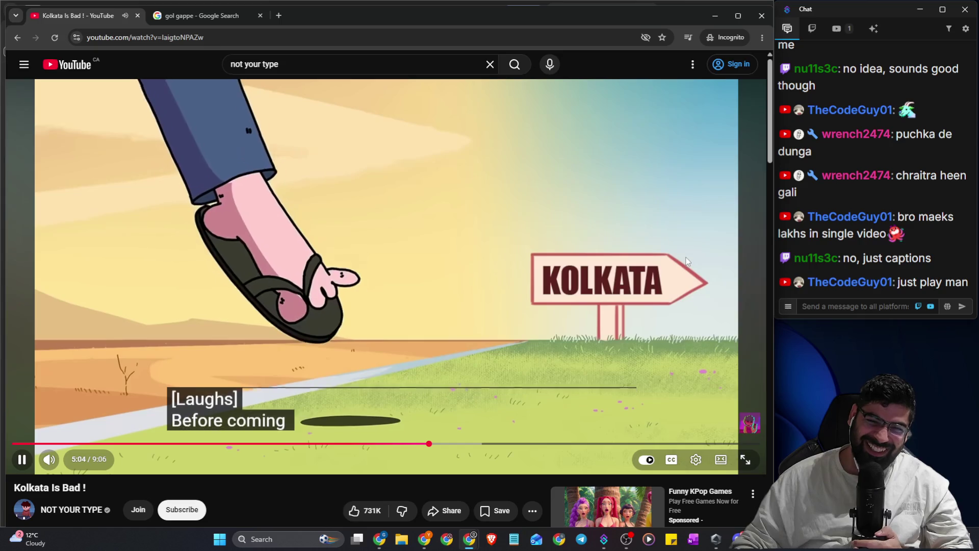
pyautogui.click(687, 261)
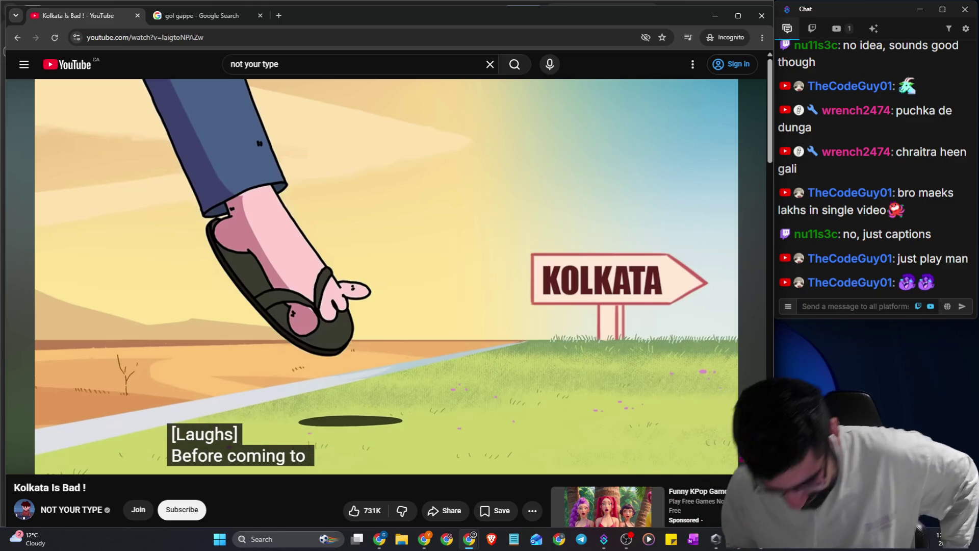
pyautogui.press('Left')
pyautogui.press('Left')
pyautogui.press('Left')
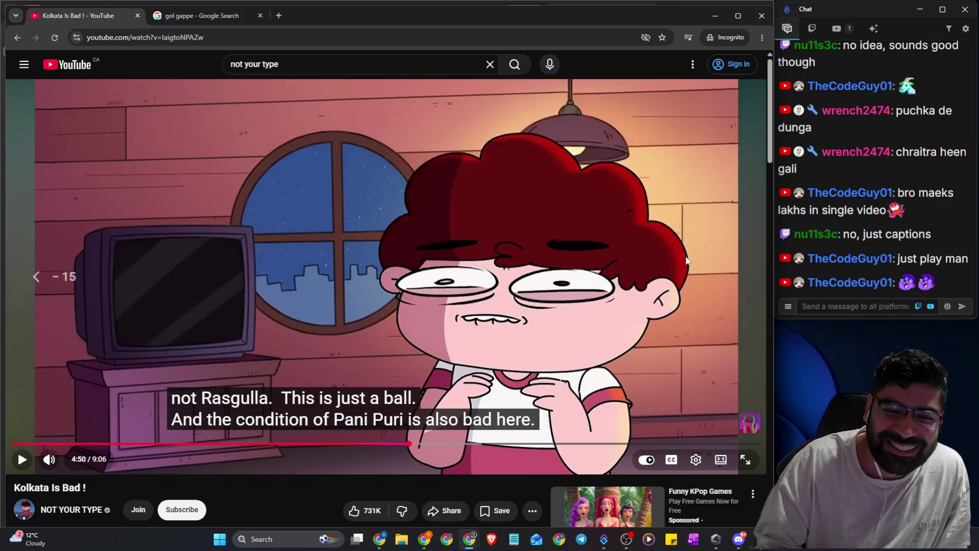
# Replay 'Kolkata Is Bad !' from 4:50, pause near 5:05, and scroll toward the description
pyautogui.press('space')
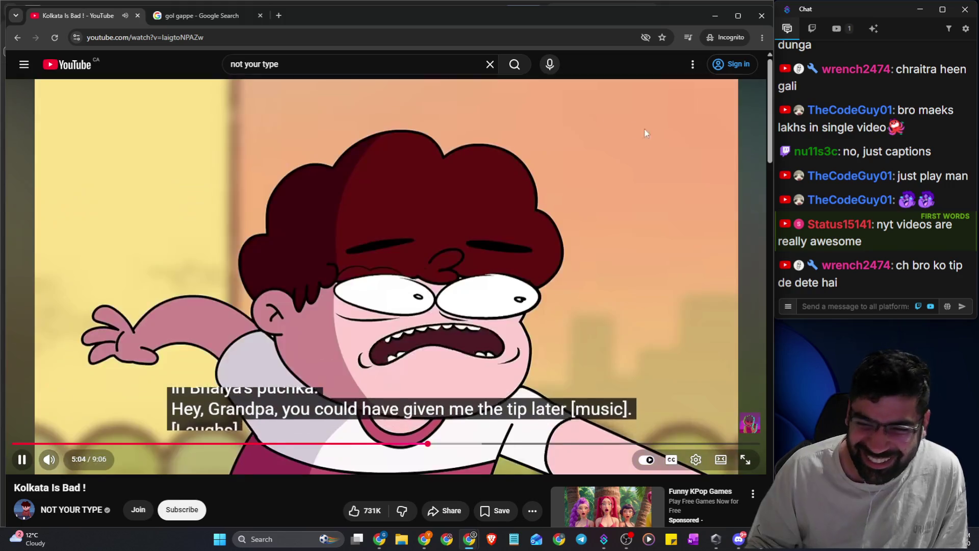
pyautogui.click(605, 180)
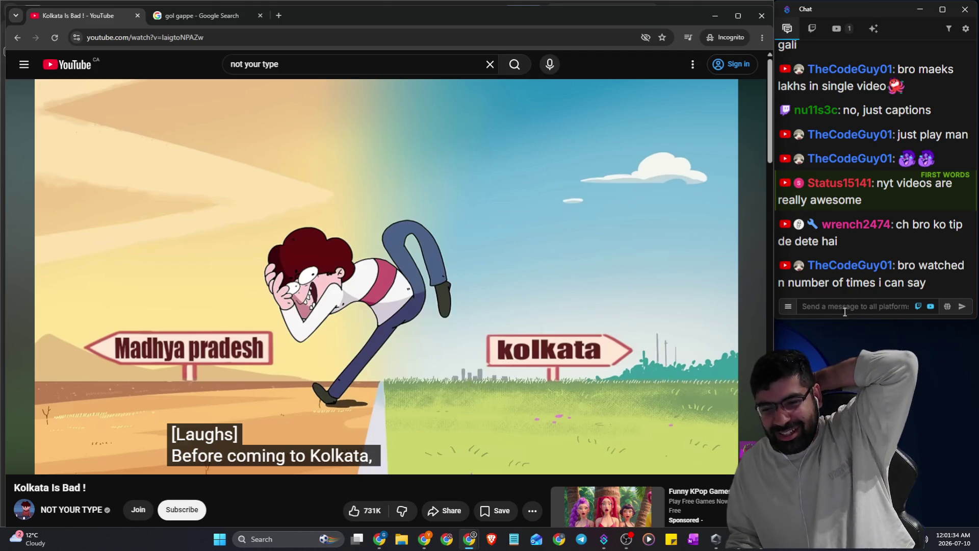
pyautogui.scroll(-2, 671, 326)
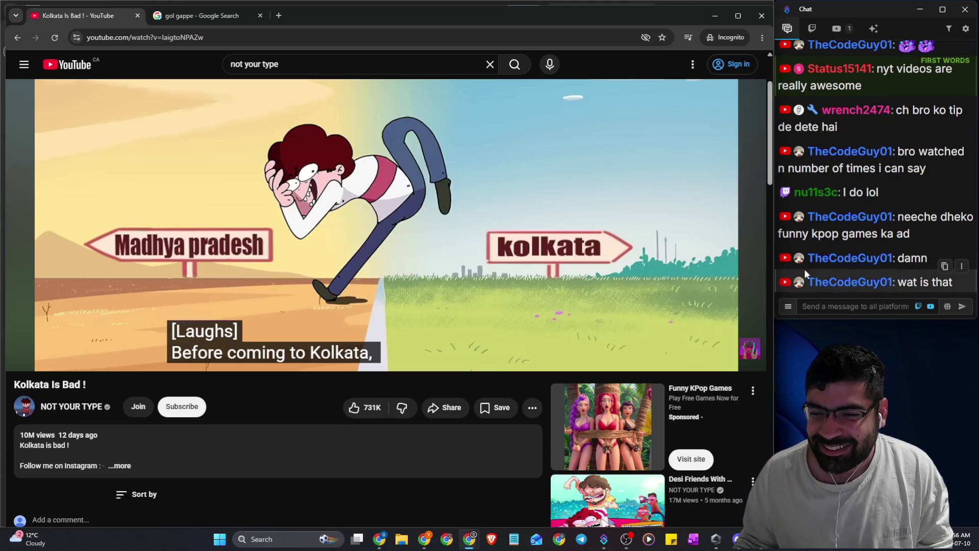
# Close the incognito window holding the gol gappe search results
pyautogui.scroll(-10, 753, 258)
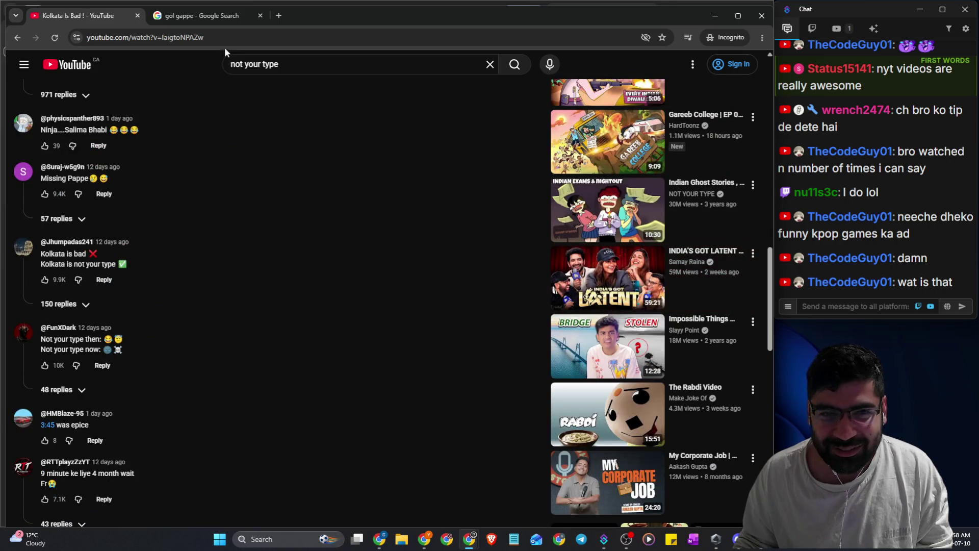
pyautogui.hotkey('ctrl', 'Tab')
pyautogui.click(761, 23)
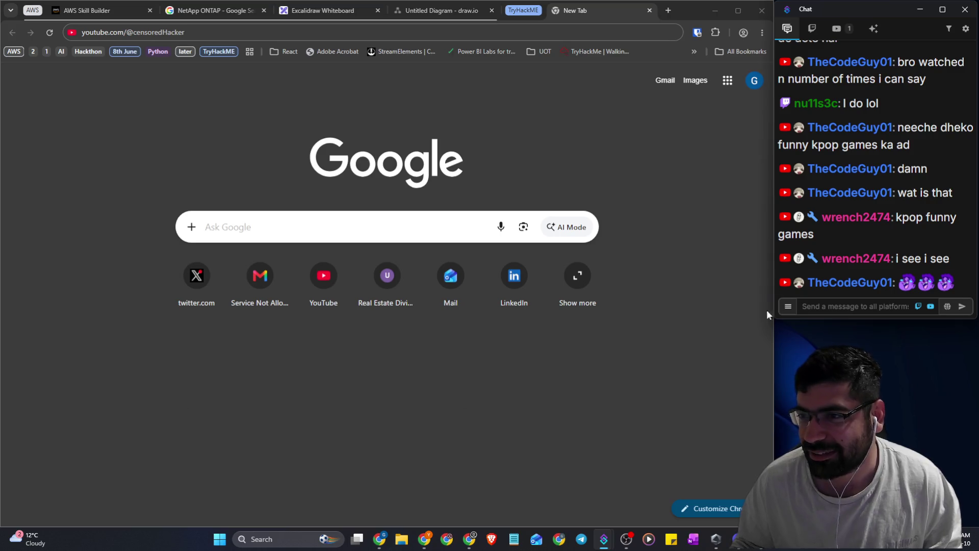
# Return to the main Chrome window and close its empty New Tab
pyautogui.scroll(1, 867, 214)
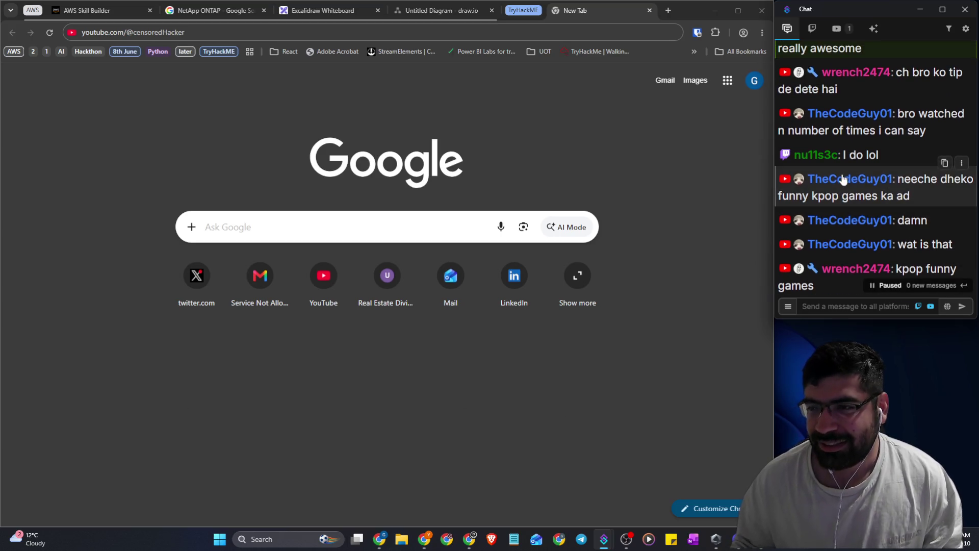
pyautogui.scroll(1, 892, 166)
pyautogui.scroll(-4, 883, 170)
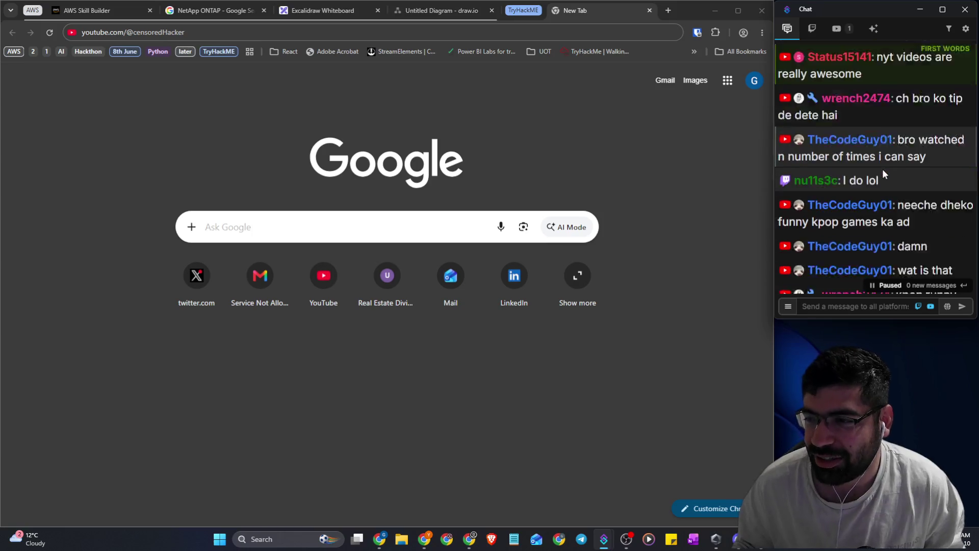
pyautogui.click(610, 181)
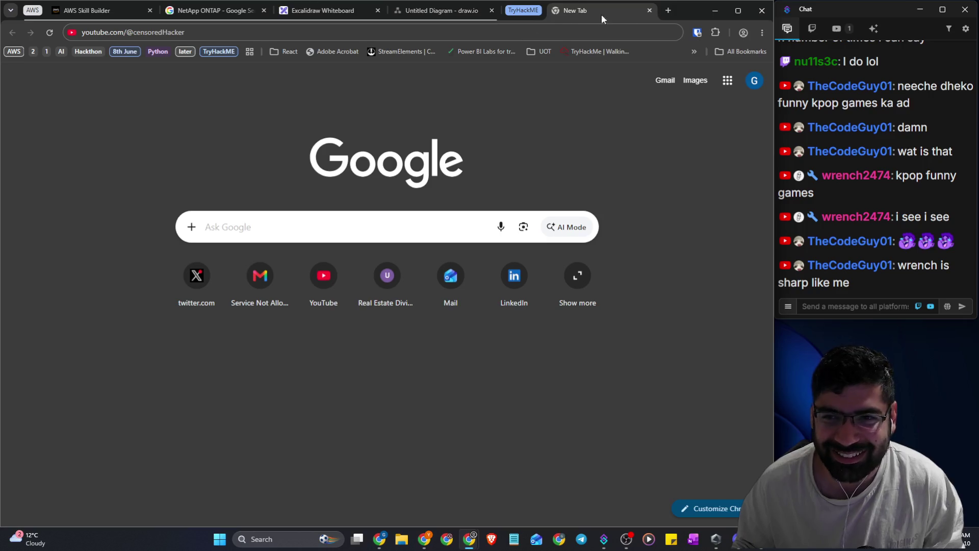
pyautogui.click(649, 11)
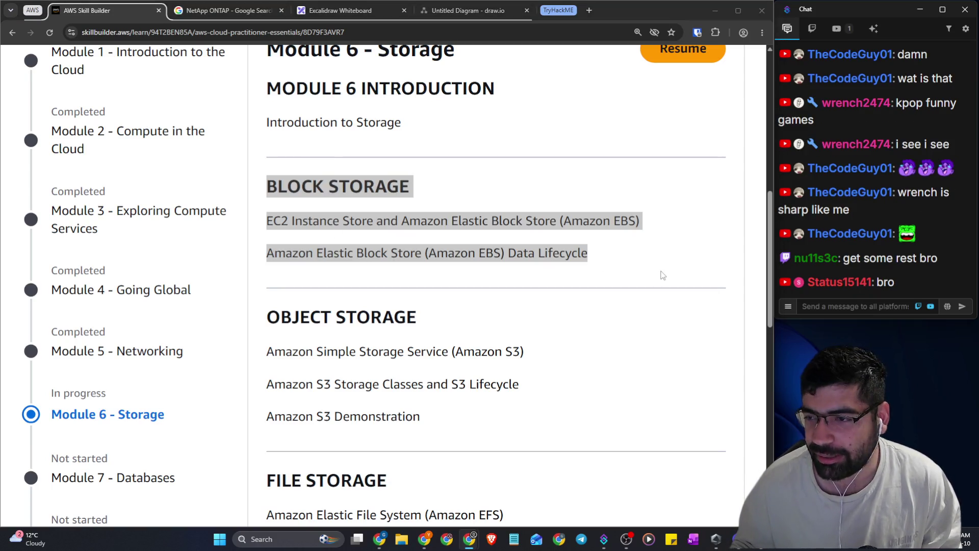
# Highlight the Instance Store and Amazon EBS text in the Module 6 outline, then bring OBS Studio forward
pyautogui.click(884, 312)
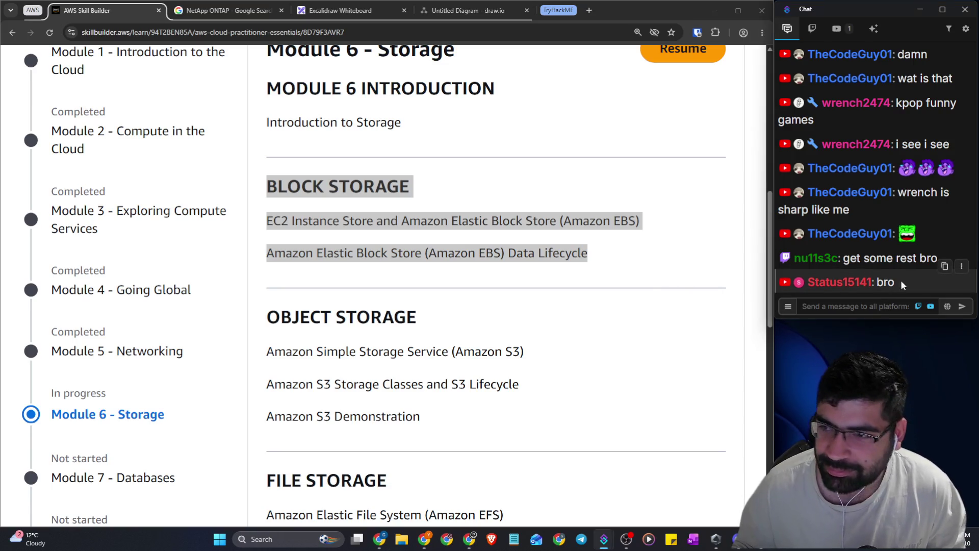
pyautogui.click(562, 251)
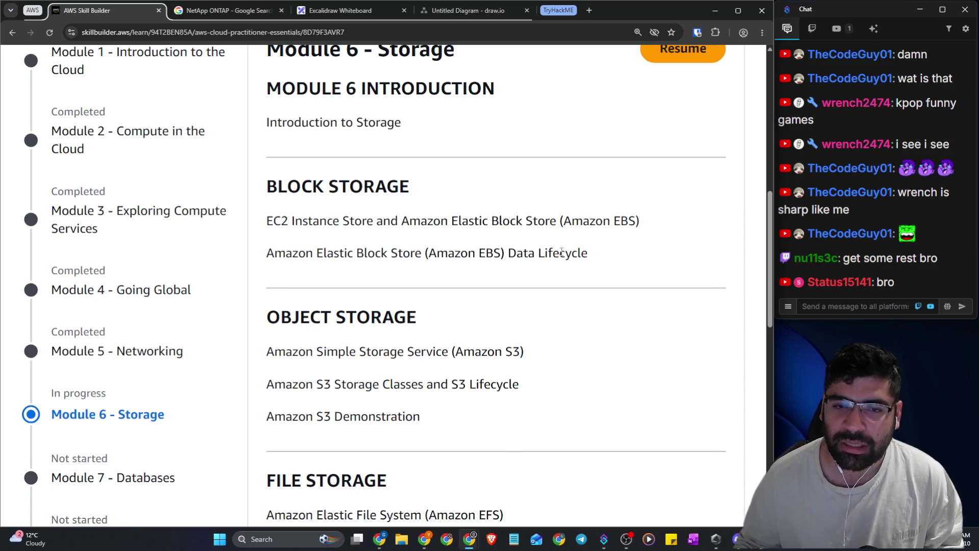
pyautogui.moveTo(293, 221)
pyautogui.mouseDown()
pyautogui.moveTo(557, 225)
pyautogui.moveTo(594, 256)
pyautogui.moveTo(286, 227)
pyautogui.mouseUp()
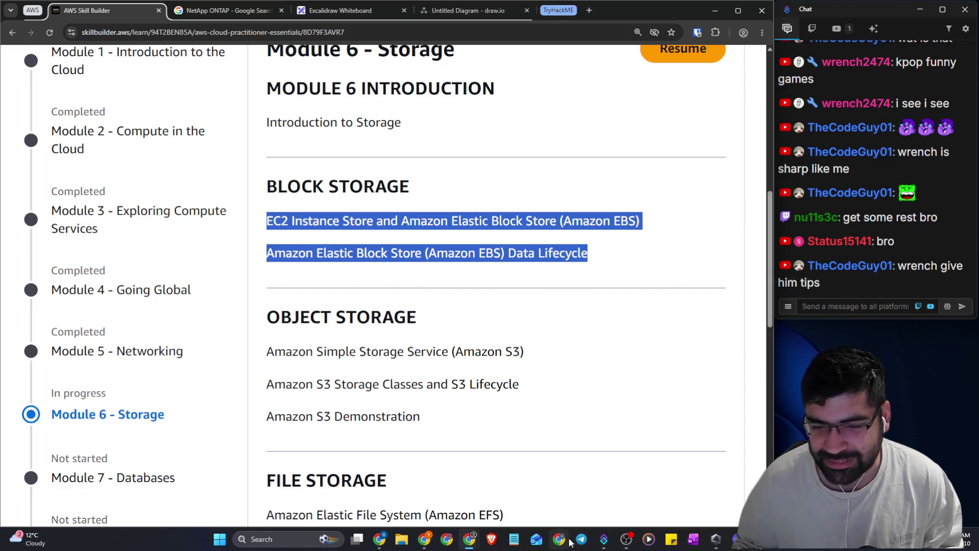
pyautogui.moveTo(627, 541)
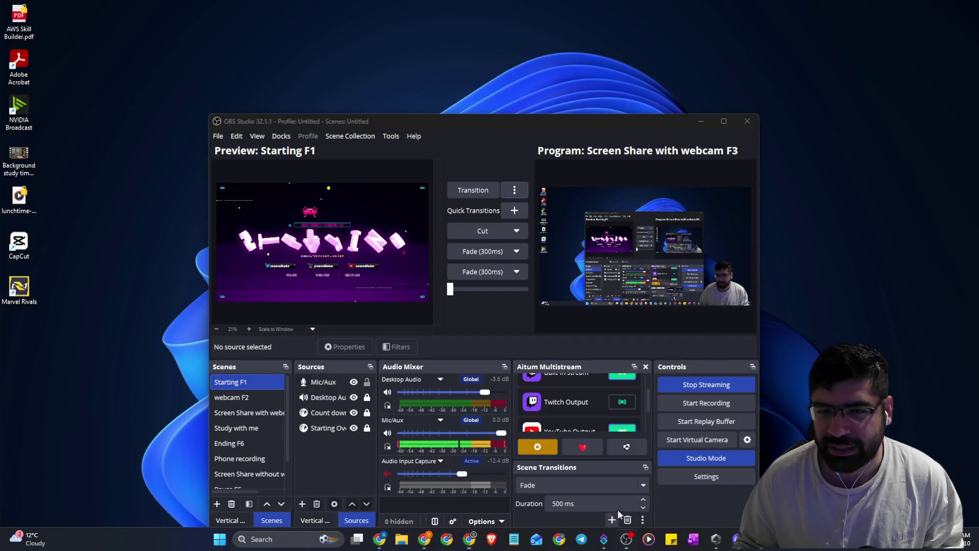
pyautogui.click(617, 509)
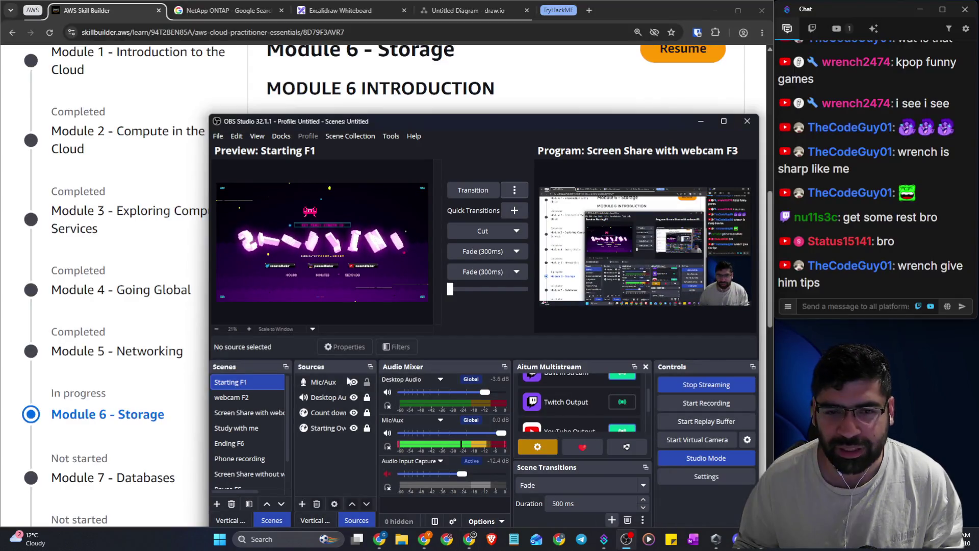
# Transition the live output to the full-screen webcam F2 scene in Studio Mode
pyautogui.press('F2')
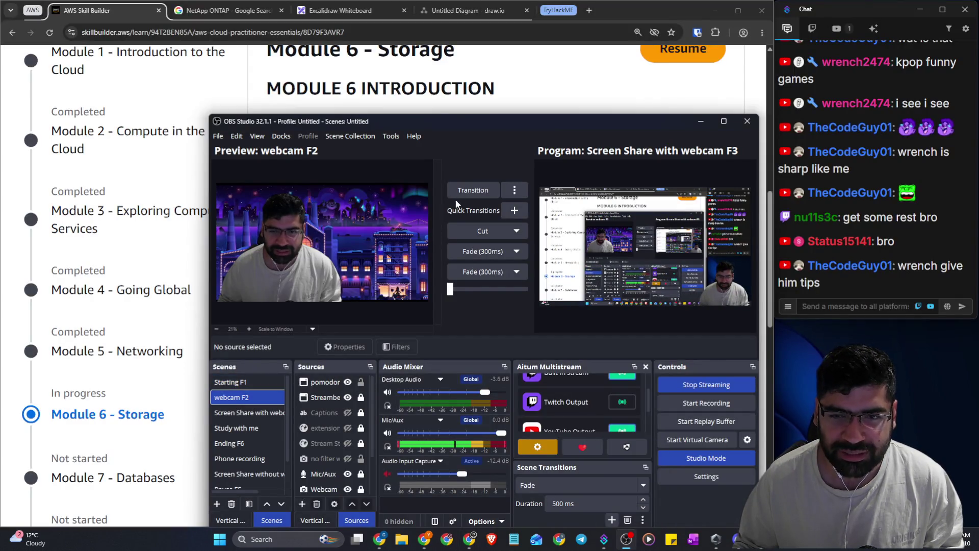
pyautogui.click(457, 191)
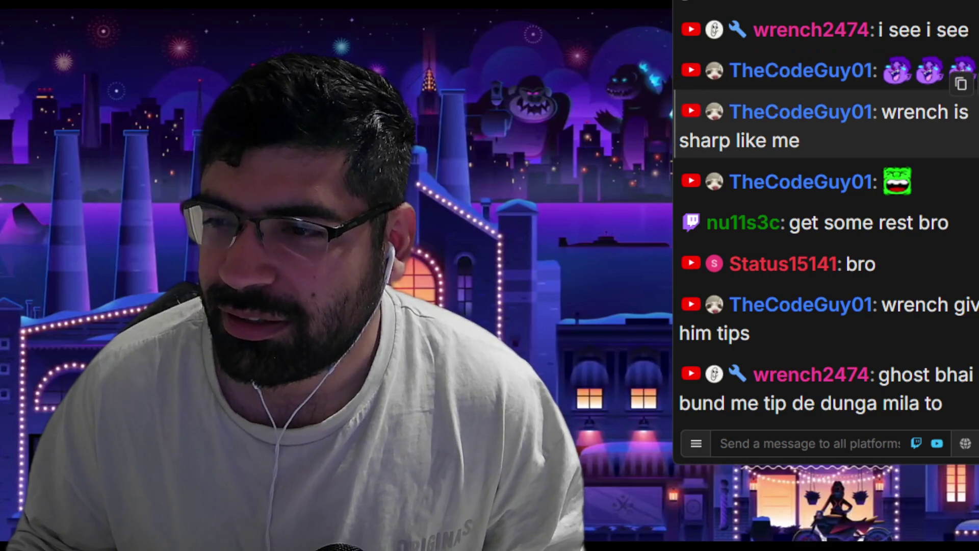
pyautogui.scroll(2, 826, 122)
pyautogui.scroll(-2, 826, 123)
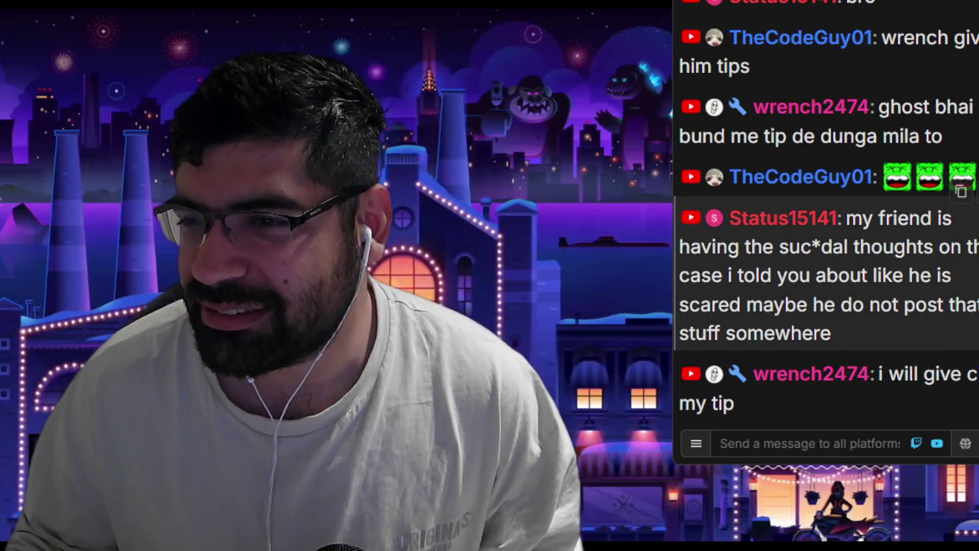
# Select and read a viewer's chat message in the chat overlay
pyautogui.moveTo(745, 247); pyautogui.dragTo(879, 246)
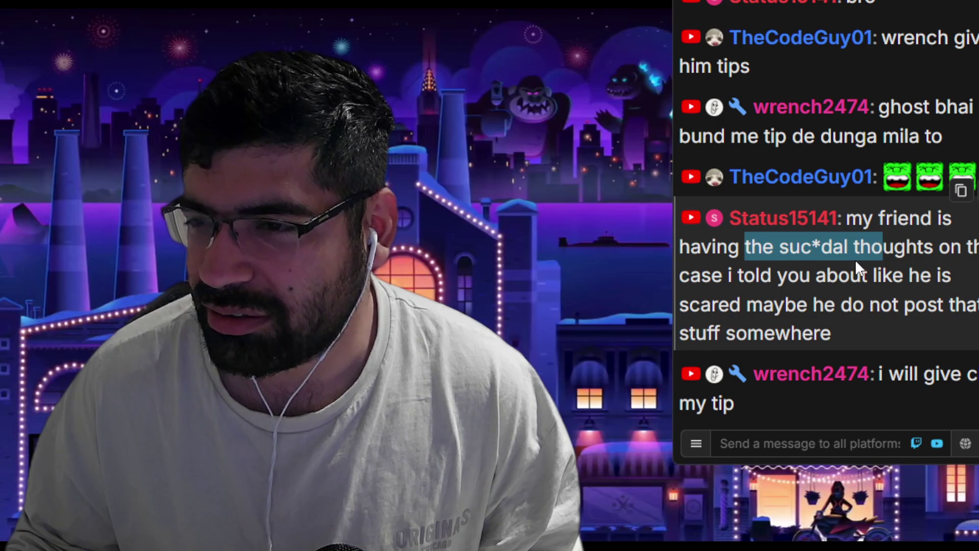
pyautogui.moveTo(877, 275)
pyautogui.mouseDown()
pyautogui.moveTo(907, 277)
pyautogui.moveTo(959, 306)
pyautogui.moveTo(955, 331)
pyautogui.mouseUp()
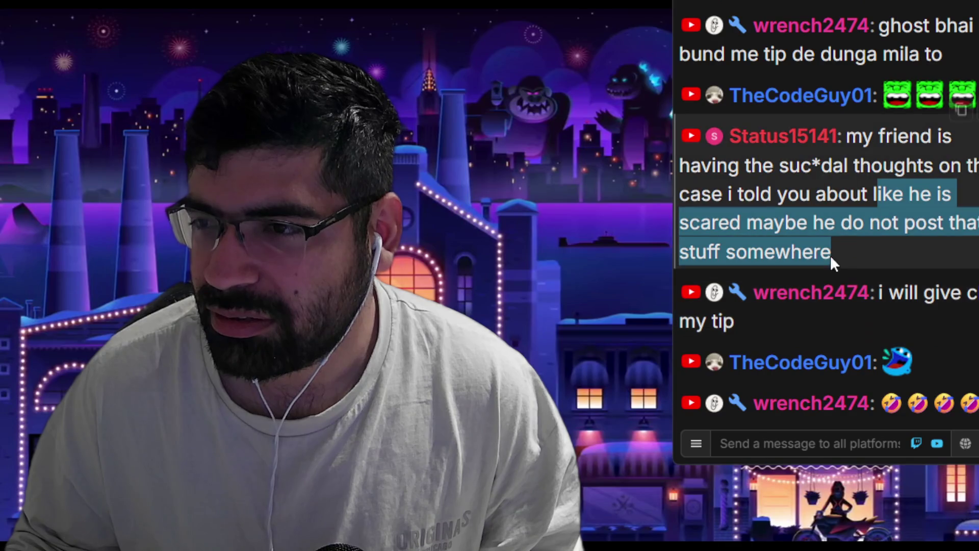
pyautogui.click(829, 253)
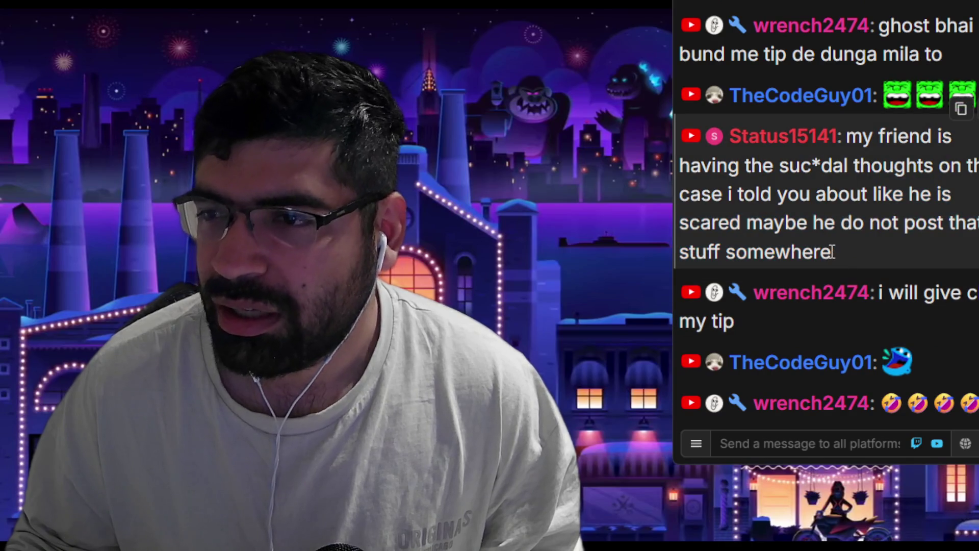
pyautogui.moveTo(831, 253); pyautogui.dragTo(847, 145)
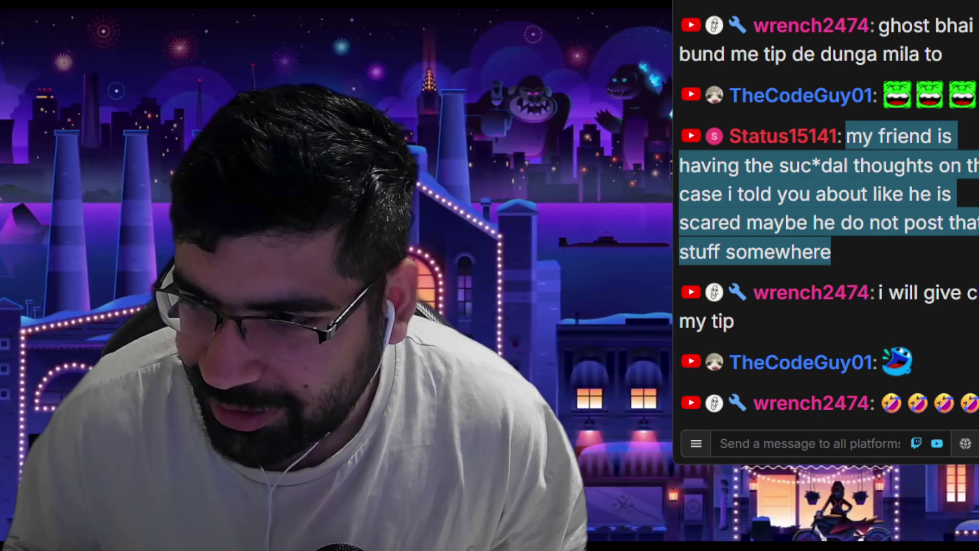
pyautogui.click(880, 298)
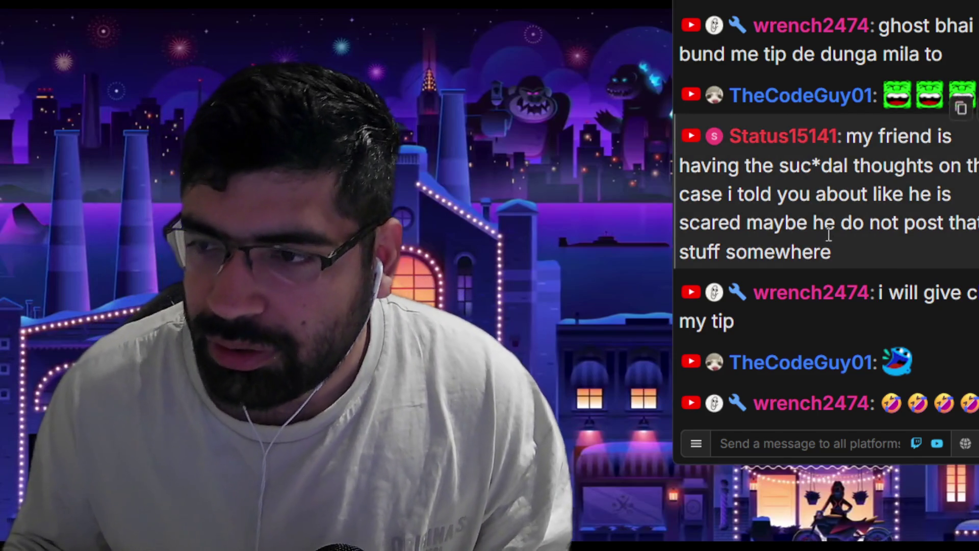
# Scroll through the chat, jump back to the latest messages, and start a chat message
pyautogui.scroll(5, 836, 244)
pyautogui.scroll(10, 833, 234)
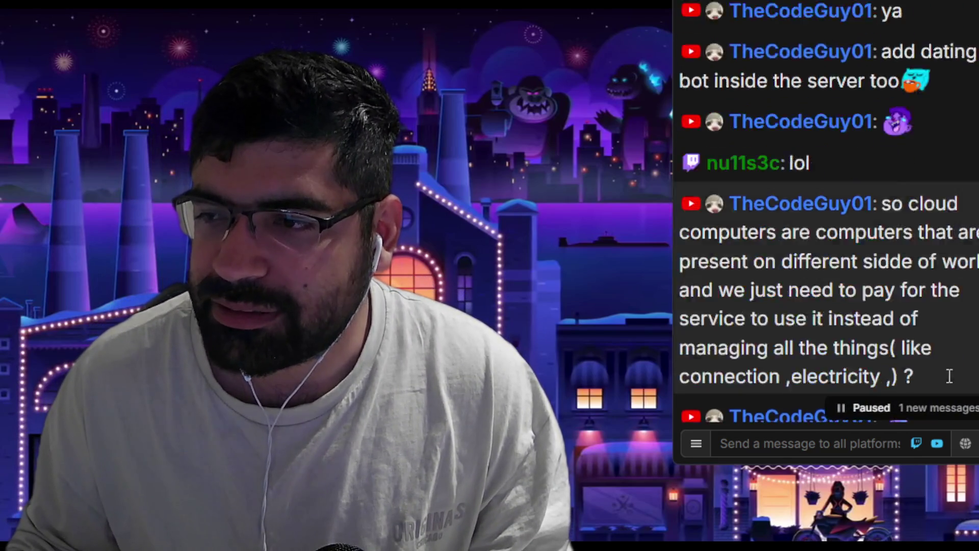
pyautogui.scroll(-15, 882, 267)
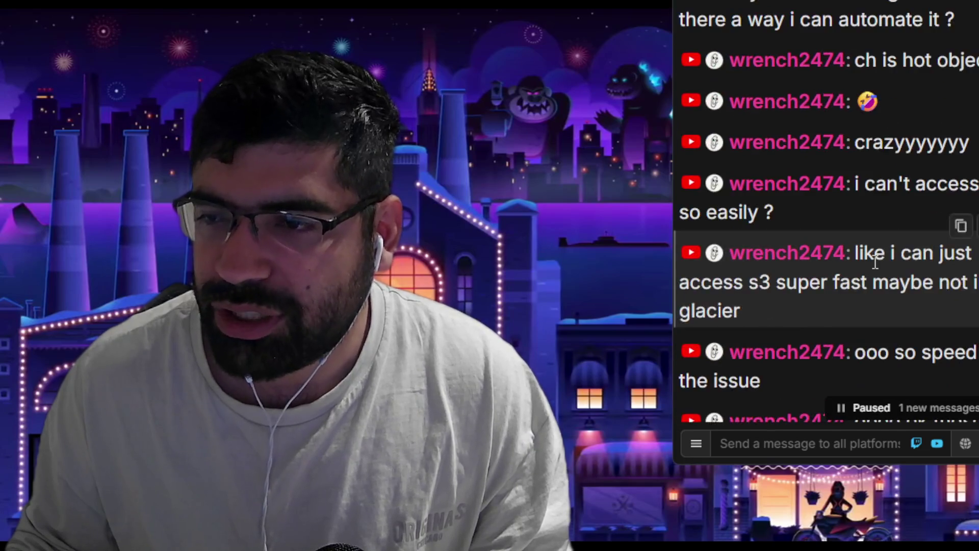
pyautogui.scroll(-10, 873, 260)
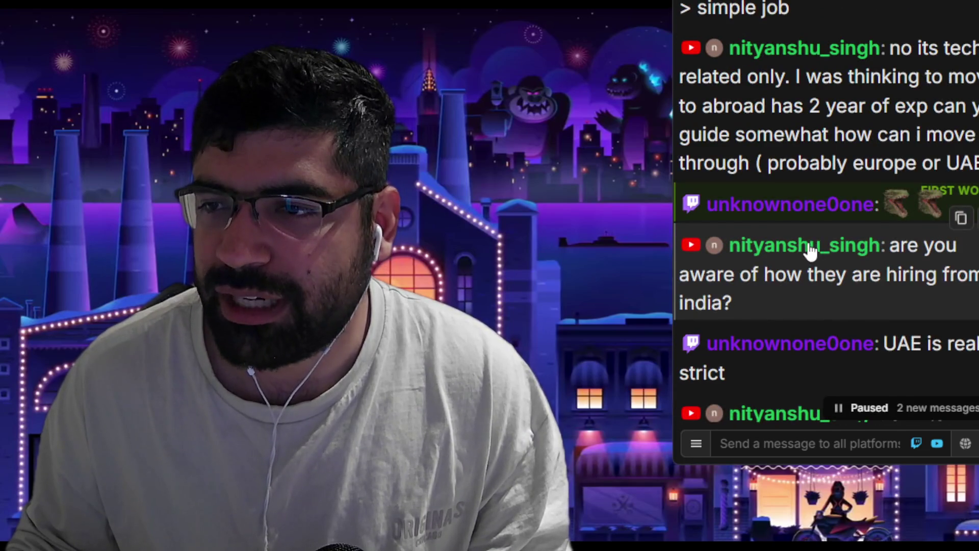
pyautogui.scroll(5, 815, 255)
pyautogui.scroll(10, 810, 263)
pyautogui.click(873, 410)
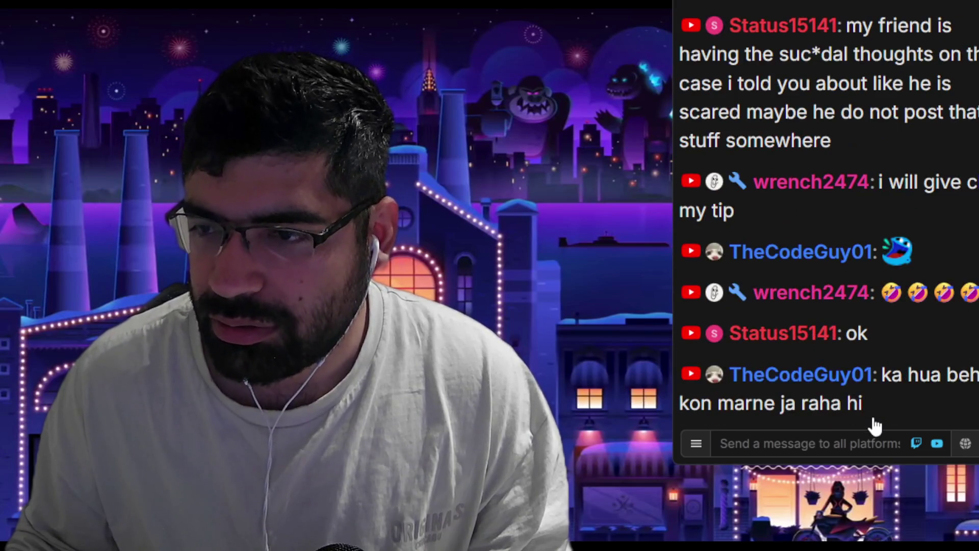
pyautogui.click(788, 442)
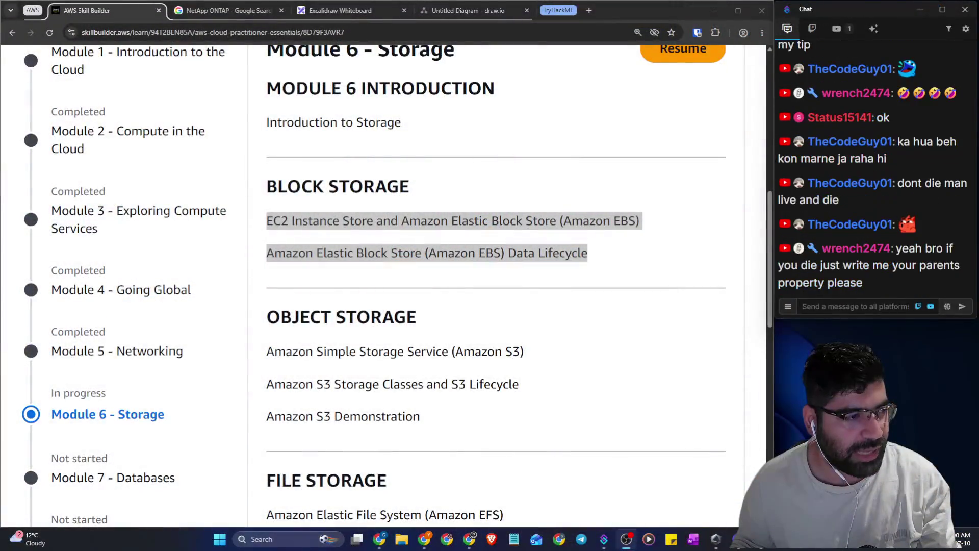
# Open a blank new tab, then return to the Excalidraw whiteboard showing the V1 → V2 → V3 sketch
pyautogui.hotkey('ctrl', 't')
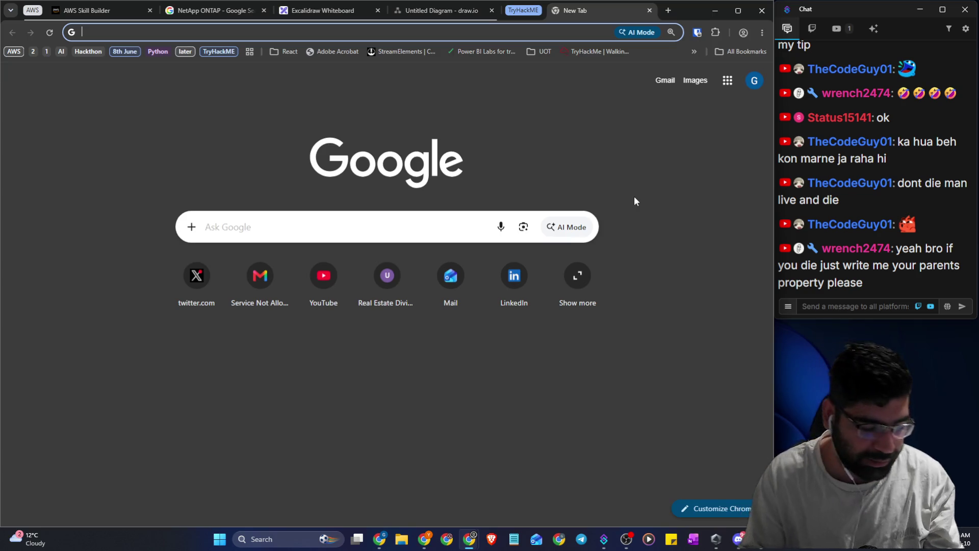
pyautogui.click(307, 10)
pyautogui.scroll(-1, 362, 122)
pyautogui.scroll(-20, 368, 142)
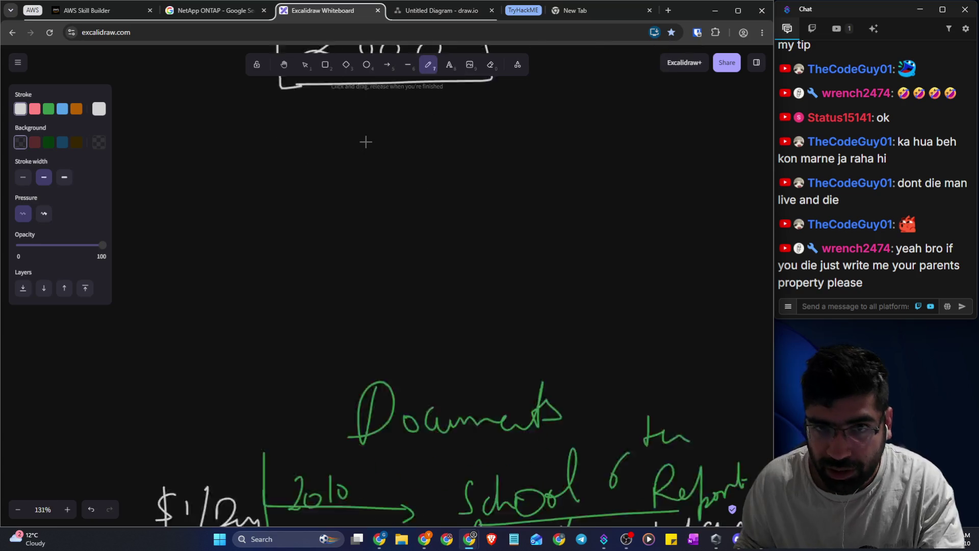
pyautogui.scroll(-20, 349, 103)
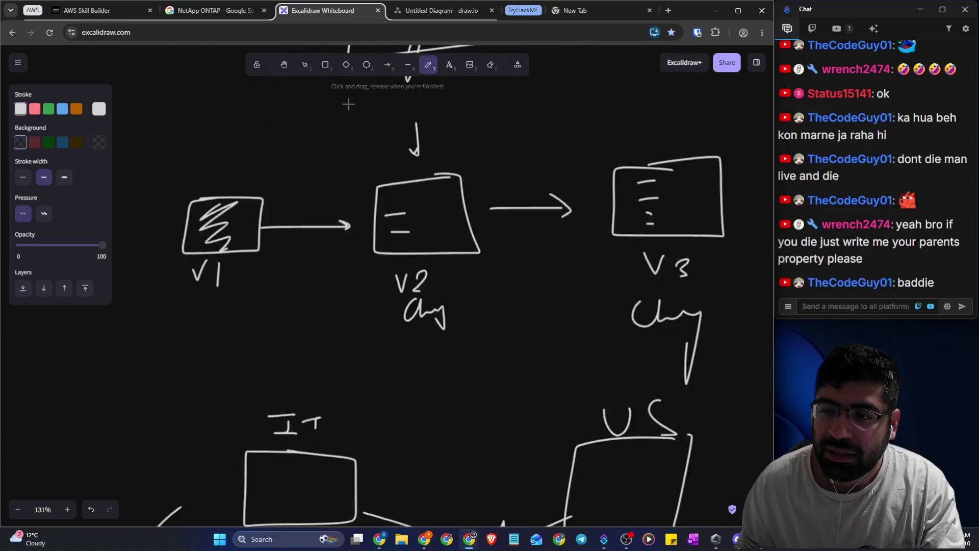
# Pan the Excalidraw canvas with the Hand tool to an empty area
pyautogui.scroll(8, 343, 99)
pyautogui.click(284, 65)
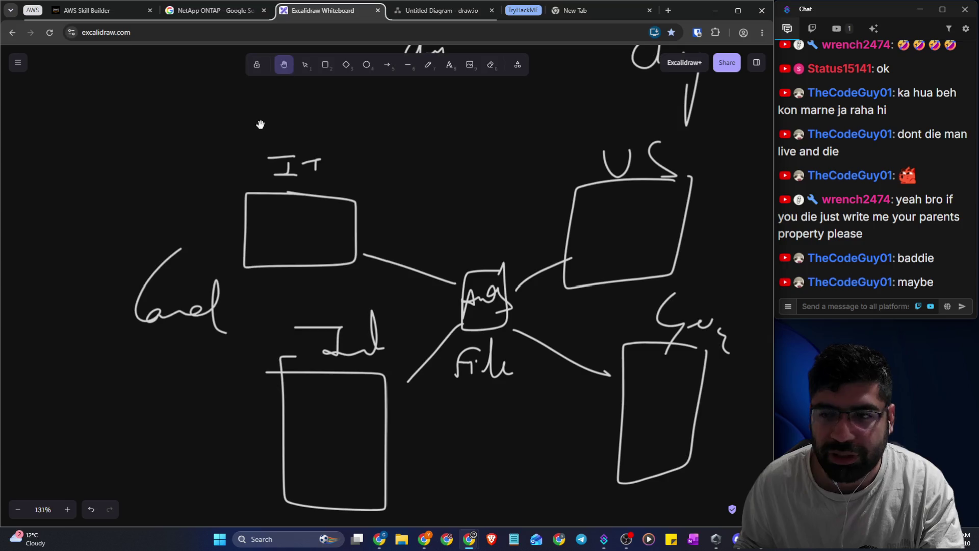
pyautogui.moveTo(260, 124); pyautogui.dragTo(691, 216)
pyautogui.scroll(5, 516, 223)
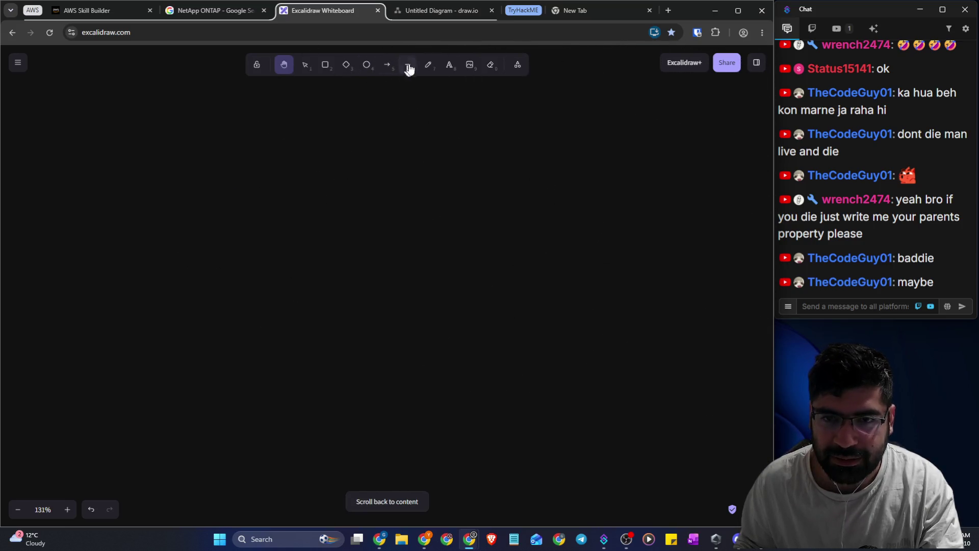
# Freehand a vertical axis, undo a stray horizontal stroke, and draw an L-shaped pair of axes
pyautogui.click(428, 64)
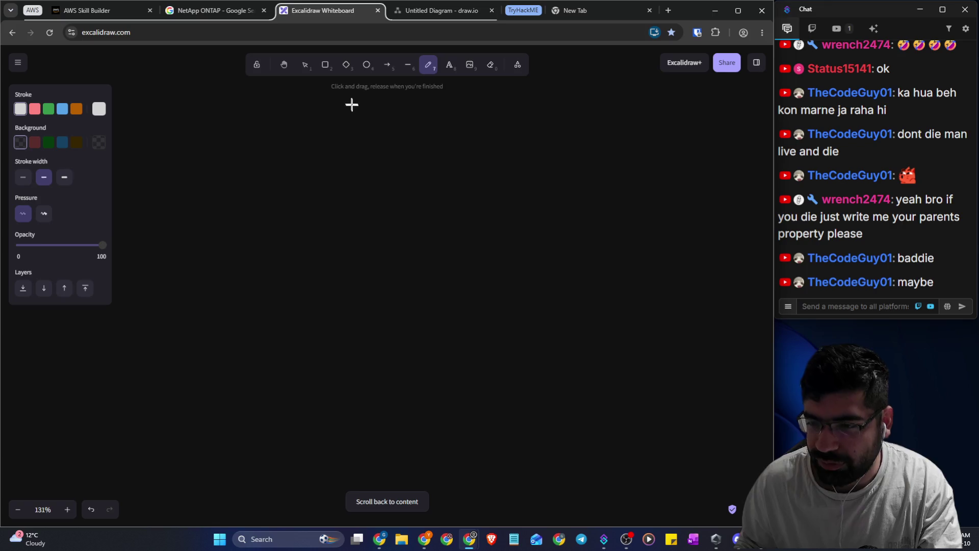
pyautogui.moveTo(355, 108); pyautogui.dragTo(333, 507)
pyautogui.moveTo(136, 274); pyautogui.dragTo(642, 270)
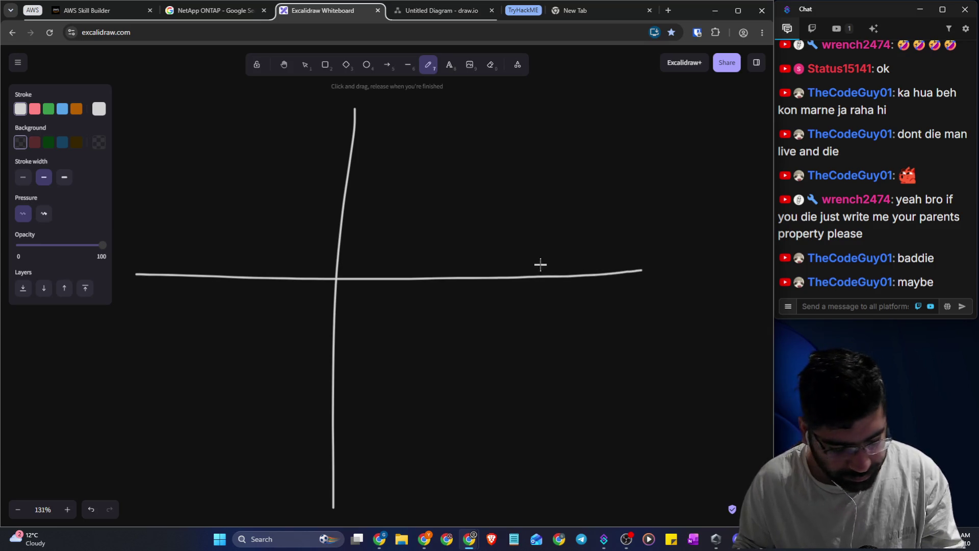
pyautogui.hotkey('ctrl', 'z')
pyautogui.scroll(-3, 449, 253)
pyautogui.scroll(-5, 449, 251)
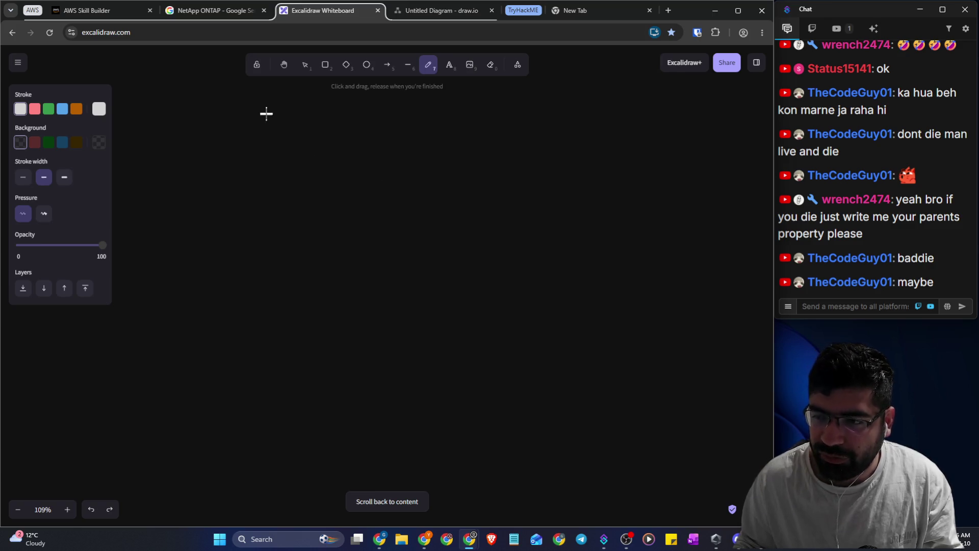
pyautogui.moveTo(199, 102)
pyautogui.mouseDown()
pyautogui.moveTo(173, 453)
pyautogui.moveTo(619, 442)
pyautogui.mouseUp()
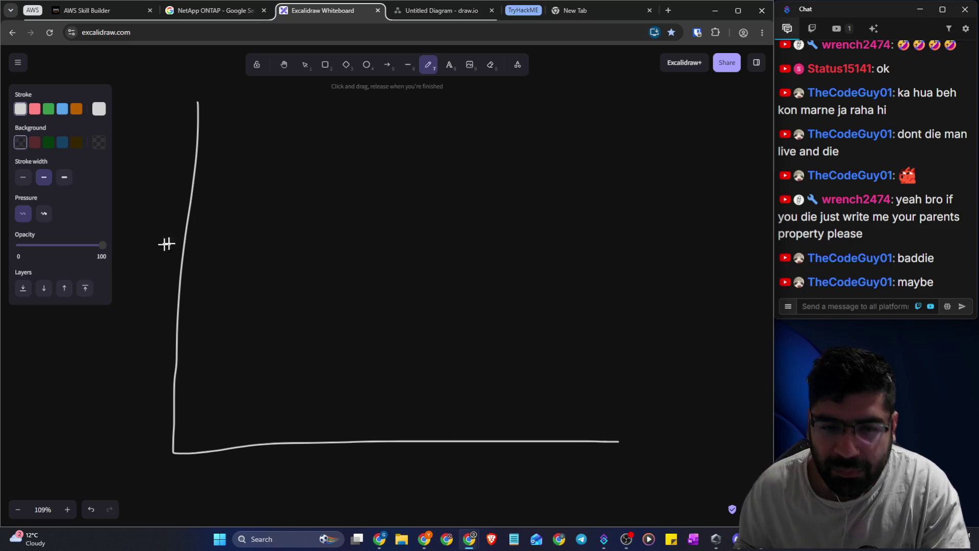
# Shift the view right and draw a straight line beneath the horizontal axis
pyautogui.click(282, 74)
pyautogui.moveTo(301, 149)
pyautogui.mouseDown()
pyautogui.moveTo(365, 146)
pyautogui.moveTo(369, 136)
pyautogui.mouseUp()
pyautogui.click(407, 65)
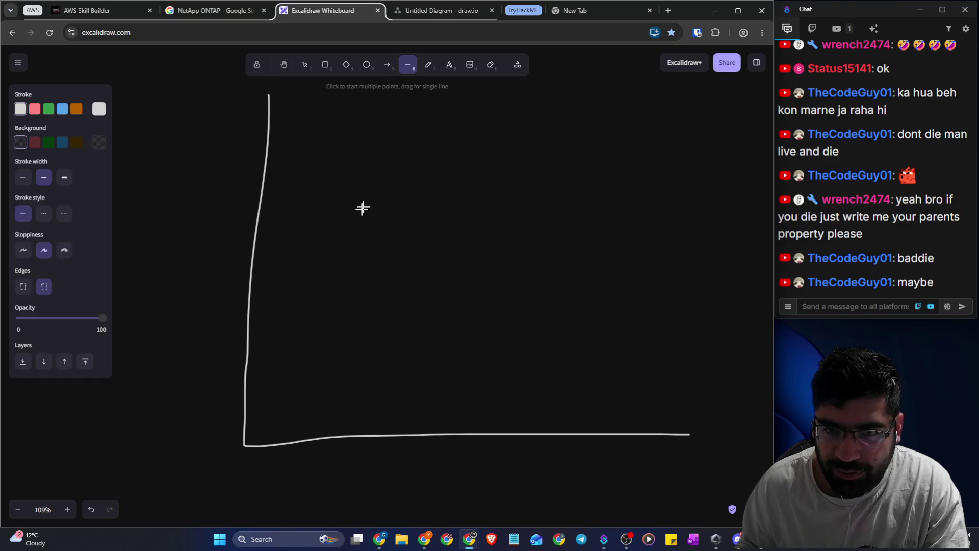
pyautogui.moveTo(284, 474); pyautogui.dragTo(624, 472)
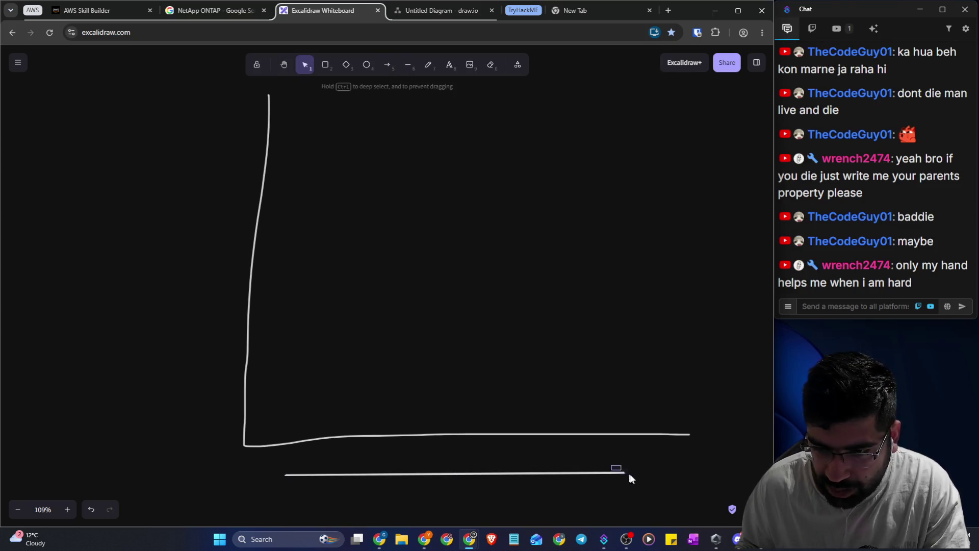
# Freehand an arrowhead at the line's right end, redrawing it larger, for the time arrow
pyautogui.scroll(-1, 561, 299)
pyautogui.click(409, 66)
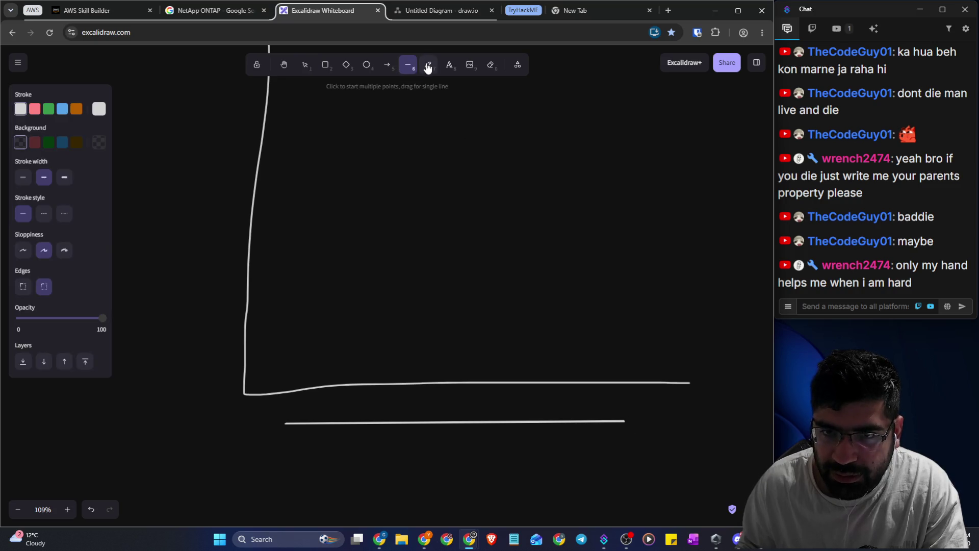
pyautogui.click(428, 65)
pyautogui.moveTo(636, 384)
pyautogui.mouseDown()
pyautogui.moveTo(659, 399)
pyautogui.moveTo(637, 422)
pyautogui.mouseUp()
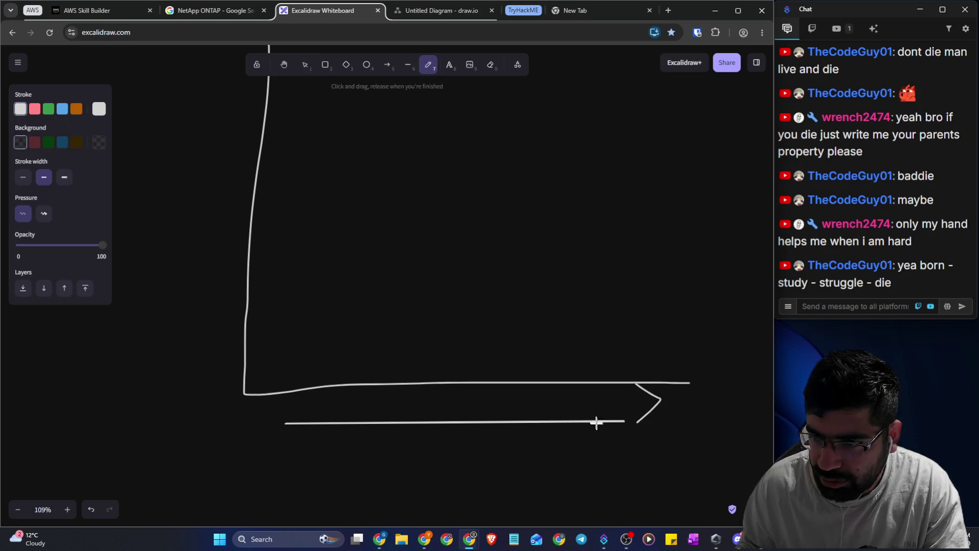
pyautogui.scroll(-1, 527, 390)
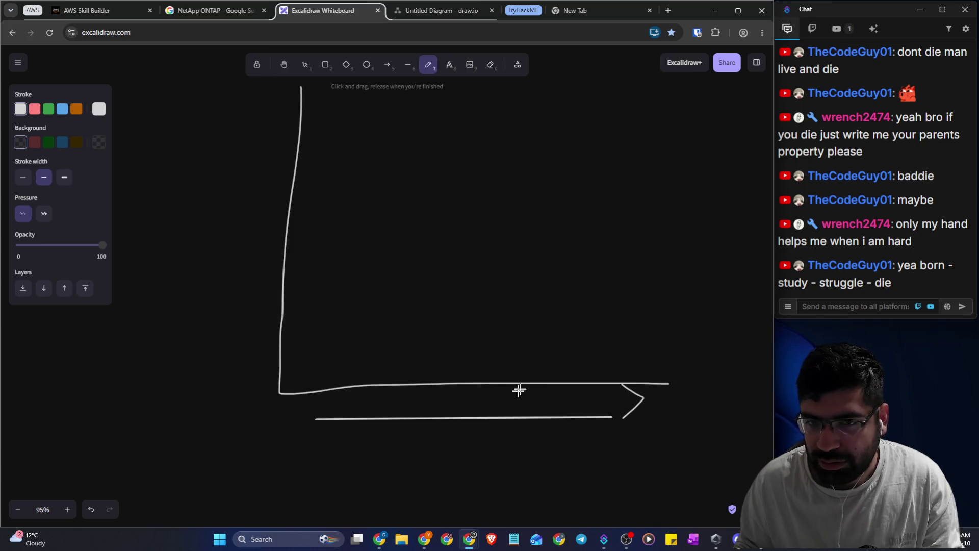
pyautogui.moveTo(622, 385)
pyautogui.mouseDown()
pyautogui.moveTo(645, 401)
pyautogui.moveTo(603, 457)
pyautogui.mouseUp()
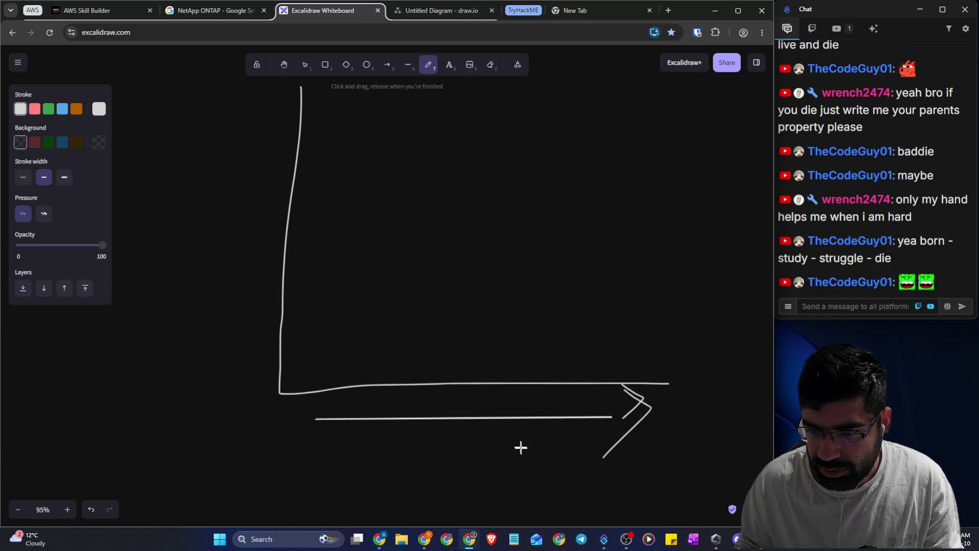
pyautogui.moveTo(415, 443)
pyautogui.mouseDown()
pyautogui.moveTo(417, 471)
pyautogui.moveTo(510, 459)
pyautogui.moveTo(530, 473)
pyautogui.mouseUp()
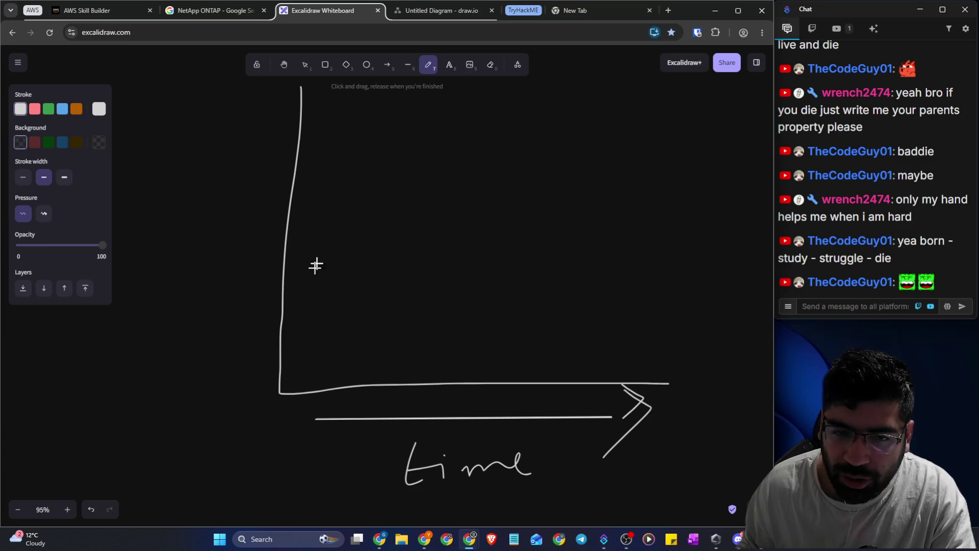
# Freehand the wavy three-peak life curve ending in a blob, with a rising arrow
pyautogui.moveTo(292, 212)
pyautogui.mouseDown()
pyautogui.moveTo(354, 135)
pyautogui.moveTo(357, 259)
pyautogui.moveTo(449, 139)
pyautogui.moveTo(478, 260)
pyautogui.moveTo(540, 153)
pyautogui.moveTo(546, 298)
pyautogui.moveTo(568, 334)
pyautogui.mouseUp()
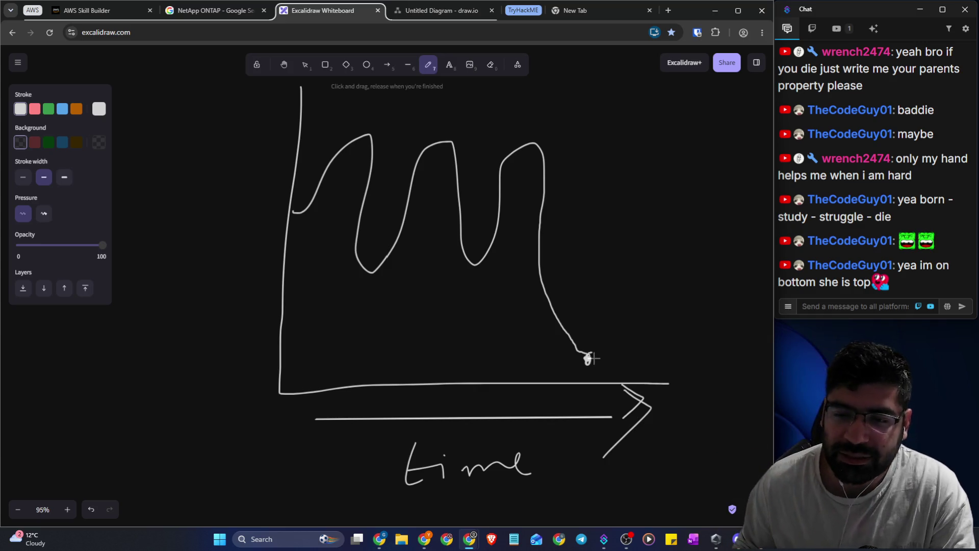
pyautogui.moveTo(587, 351); pyautogui.dragTo(589, 354)
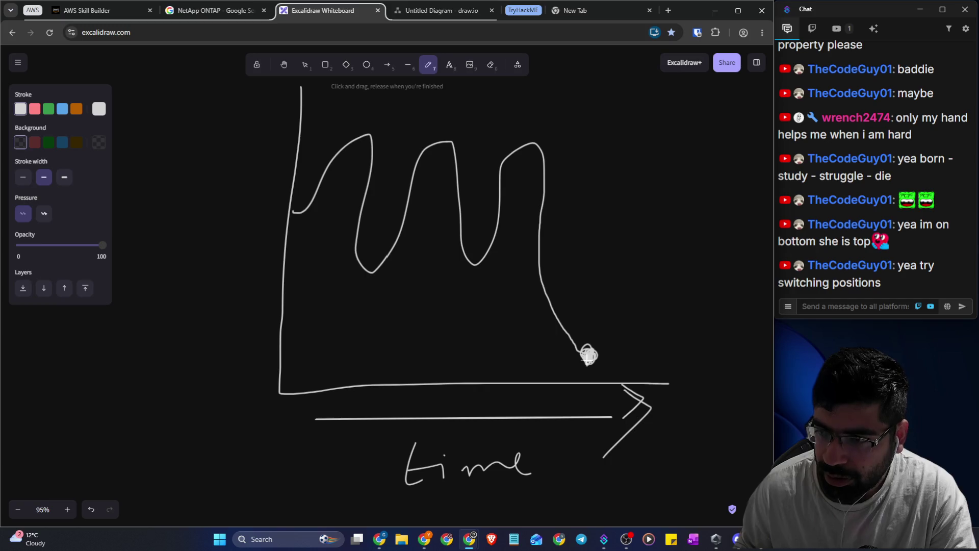
pyautogui.moveTo(588, 355)
pyautogui.mouseDown()
pyautogui.moveTo(612, 380)
pyautogui.moveTo(616, 370)
pyautogui.mouseUp()
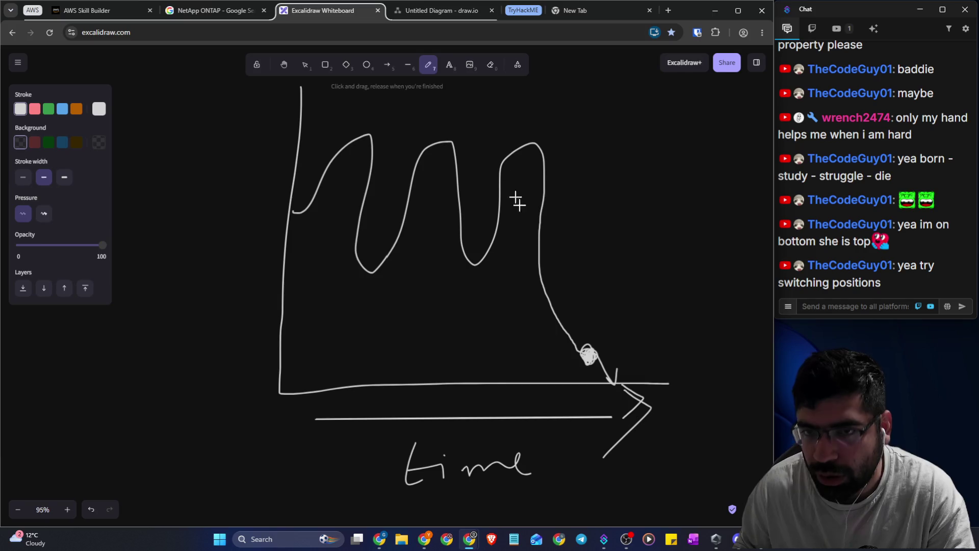
pyautogui.moveTo(595, 358)
pyautogui.mouseDown()
pyautogui.moveTo(639, 215)
pyautogui.moveTo(682, 217)
pyautogui.mouseUp()
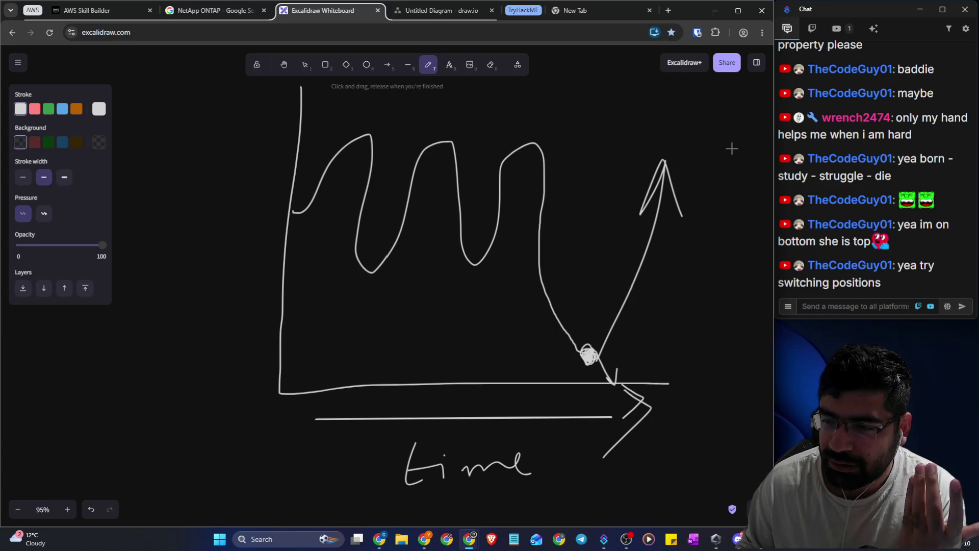
# Erase the first rising arrow and redraw a steeper one climbing from below the axis
pyautogui.click(487, 71)
pyautogui.moveTo(663, 168)
pyautogui.mouseDown()
pyautogui.moveTo(680, 244)
pyautogui.moveTo(652, 311)
pyautogui.moveTo(605, 358)
pyautogui.moveTo(617, 367)
pyautogui.moveTo(614, 408)
pyautogui.moveTo(644, 440)
pyautogui.moveTo(633, 454)
pyautogui.moveTo(752, 450)
pyautogui.mouseUp()
pyautogui.click(428, 65)
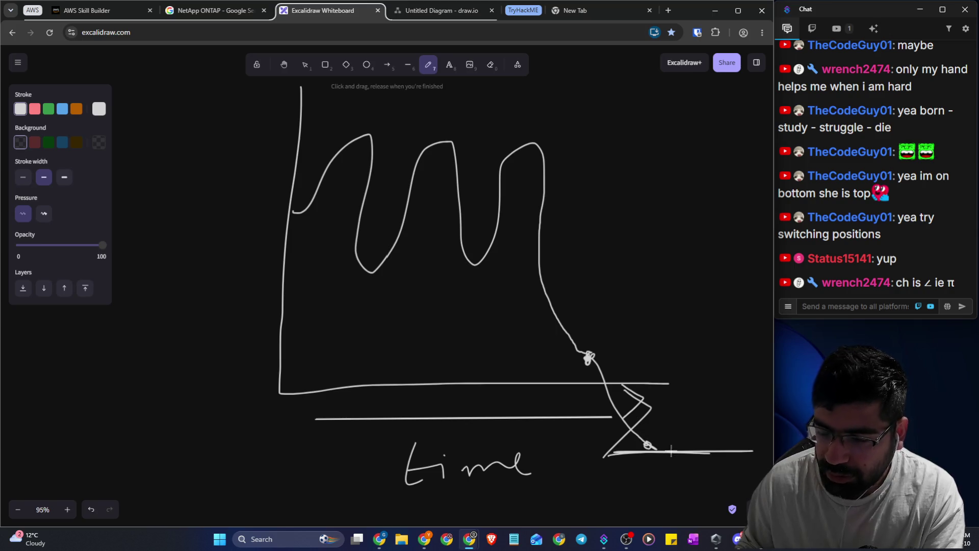
pyautogui.moveTo(647, 444)
pyautogui.mouseDown()
pyautogui.moveTo(710, 265)
pyautogui.moveTo(721, 200)
pyautogui.moveTo(739, 250)
pyautogui.mouseUp()
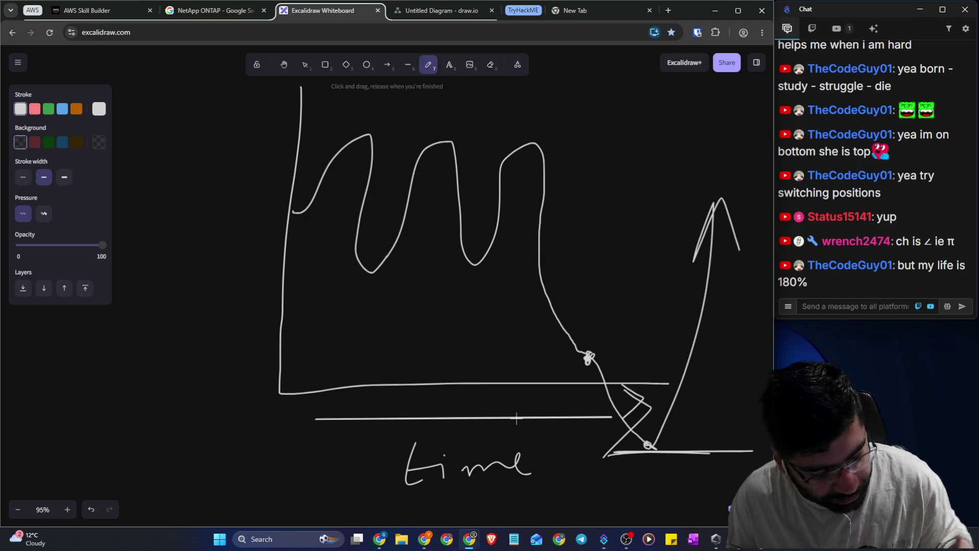
pyautogui.click(736, 539)
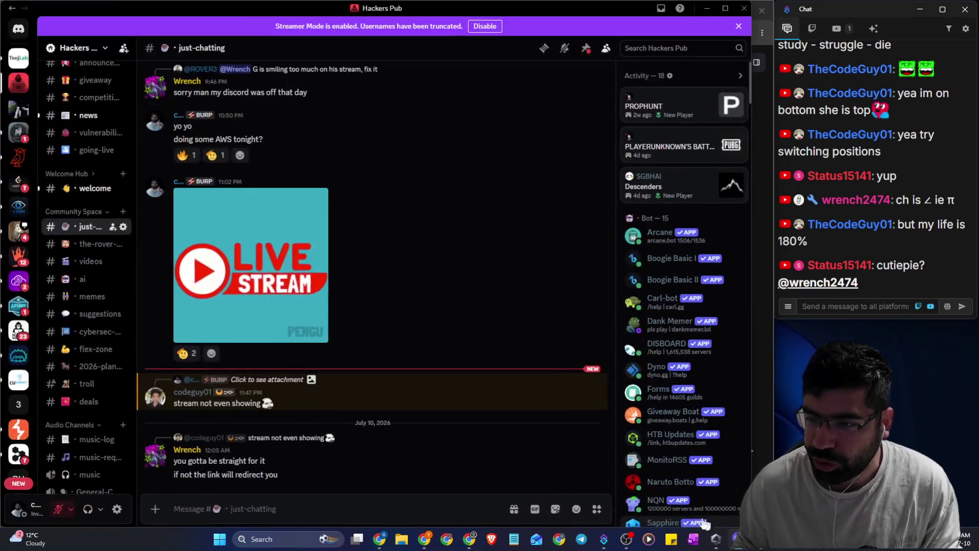
# Open the Hackers Pub #announcements channel and scroll back to the February 2026 posts
pyautogui.scroll(1, 84, 148)
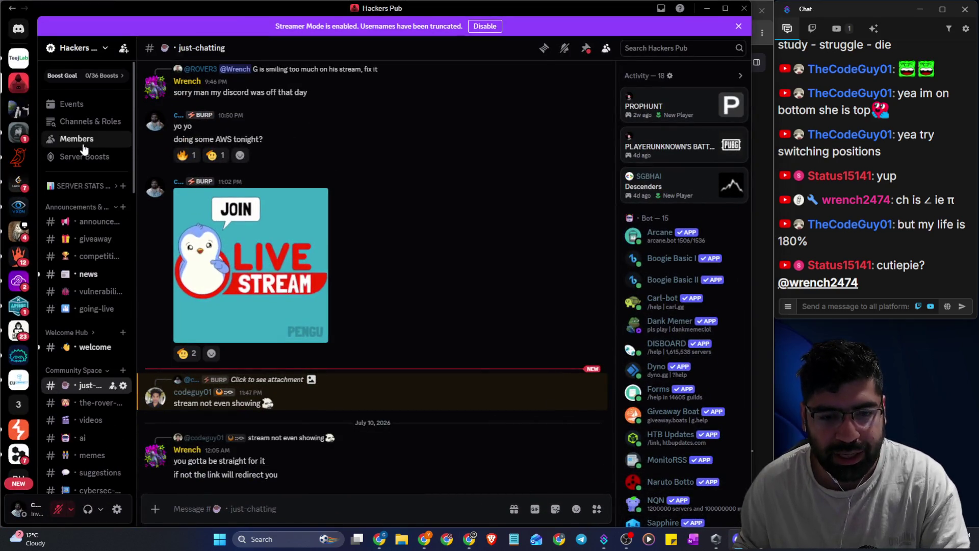
pyautogui.click(89, 222)
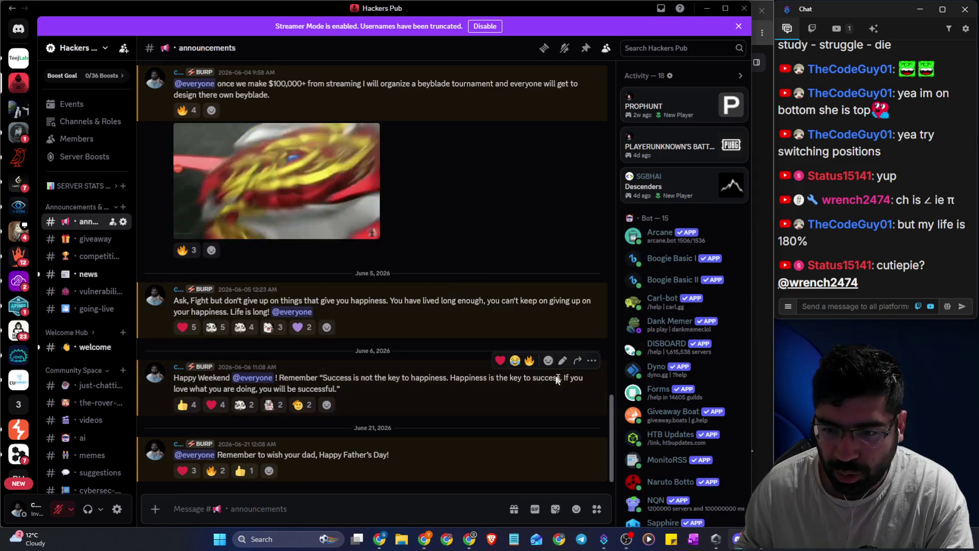
pyautogui.moveTo(610, 402)
pyautogui.mouseDown()
pyautogui.moveTo(605, 154)
pyautogui.moveTo(603, 211)
pyautogui.moveTo(583, 60)
pyautogui.mouseUp()
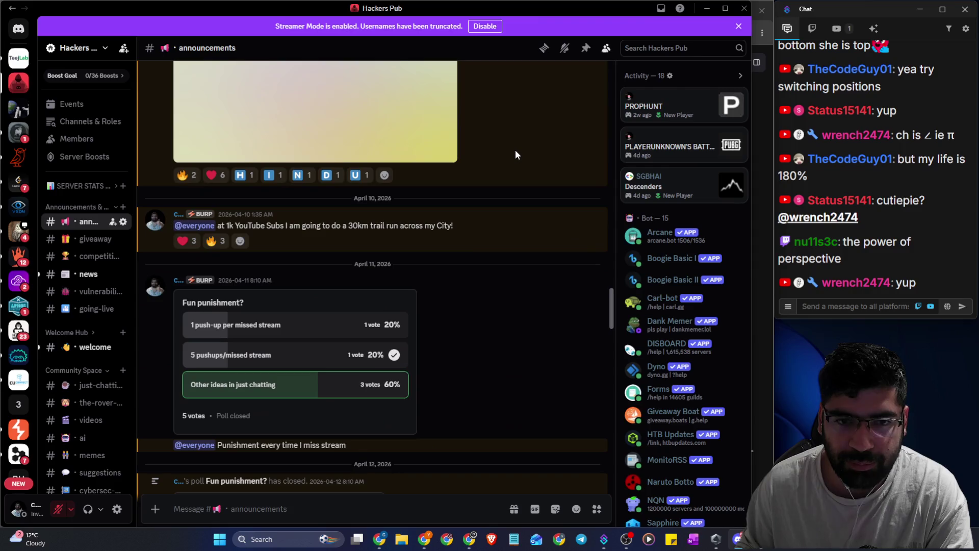
pyautogui.scroll(5, 516, 158)
pyautogui.scroll(10, 515, 159)
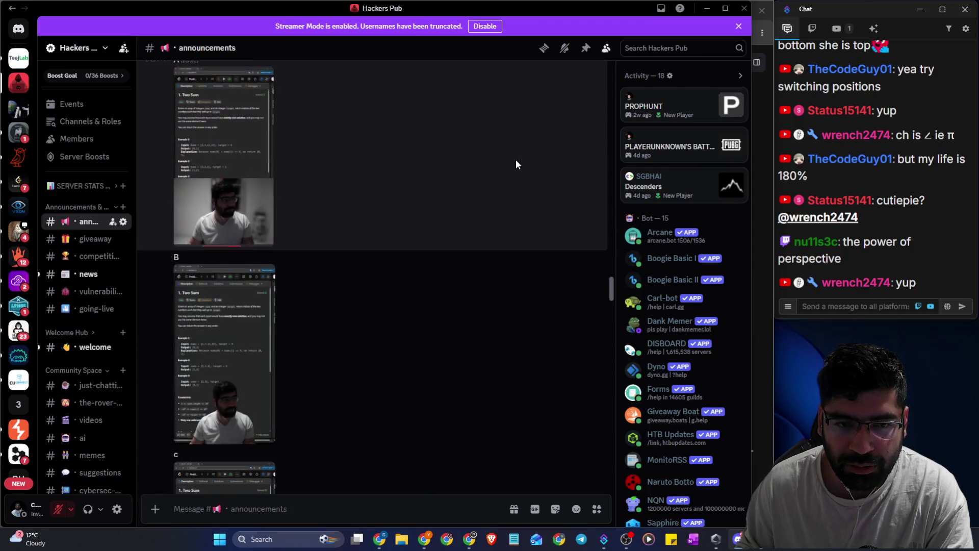
pyautogui.scroll(3, 518, 158)
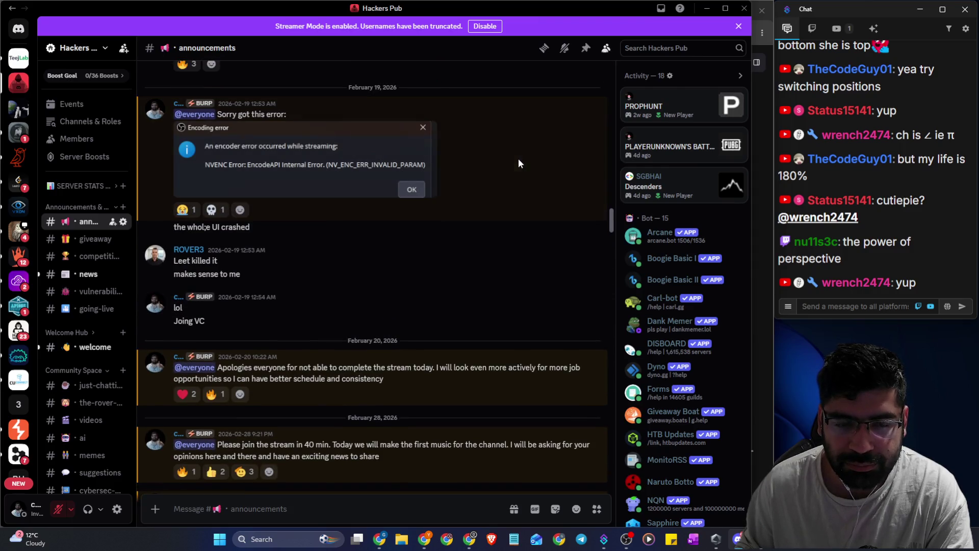
pyautogui.click(657, 50)
# Search the server for 'motivation' and scroll through the results
pyautogui.write('motivatio')
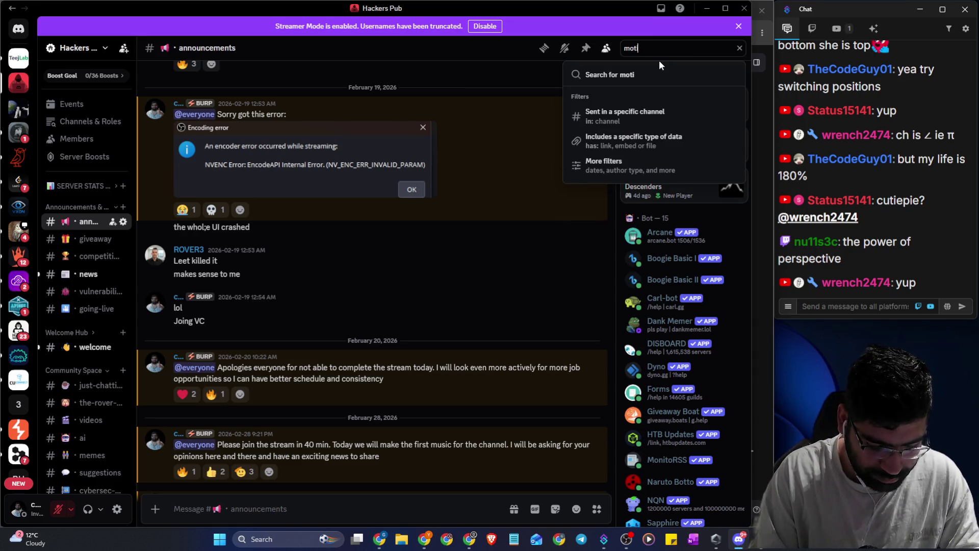
pyautogui.write('n')
pyautogui.press('Return')
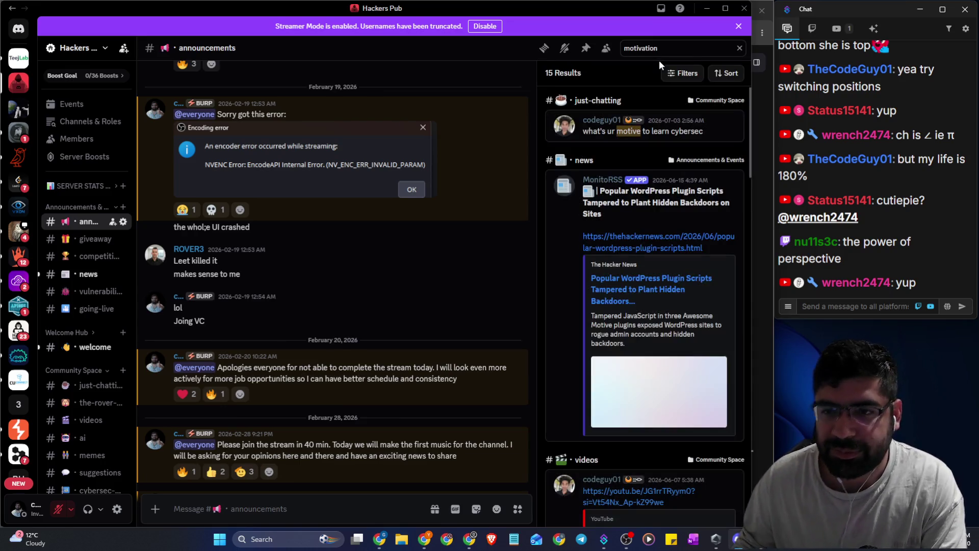
pyautogui.scroll(-2, 602, 214)
pyautogui.scroll(-10, 601, 213)
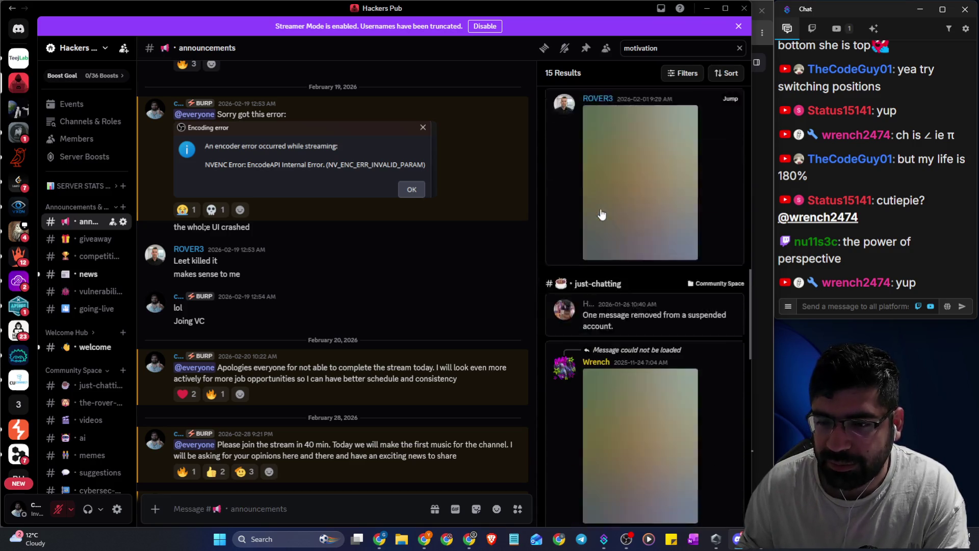
pyautogui.scroll(-8, 663, 214)
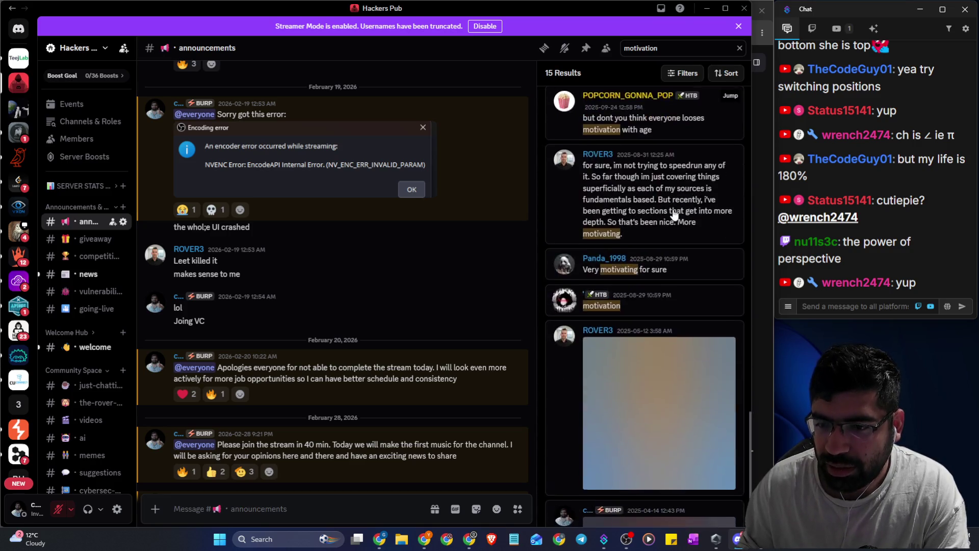
pyautogui.scroll(10, 622, 284)
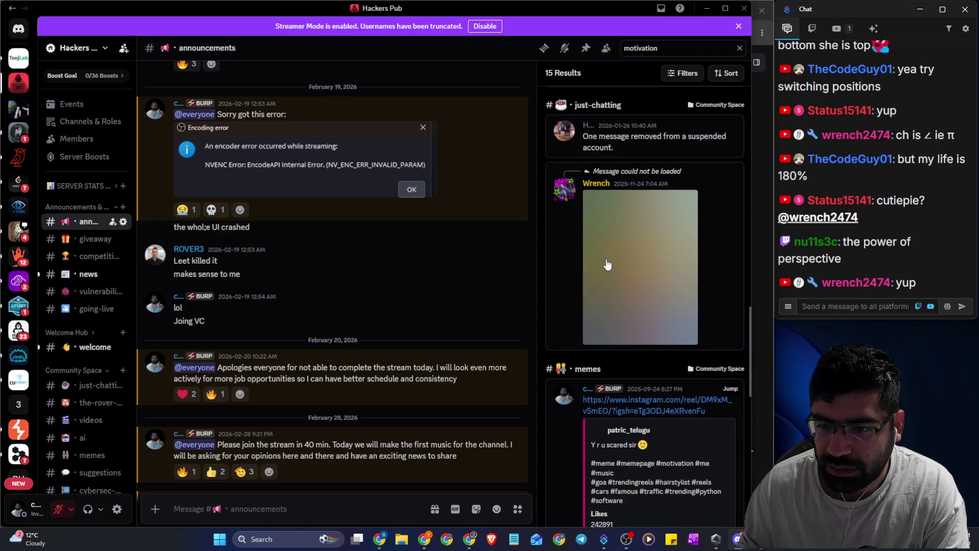
pyautogui.scroll(10, 616, 265)
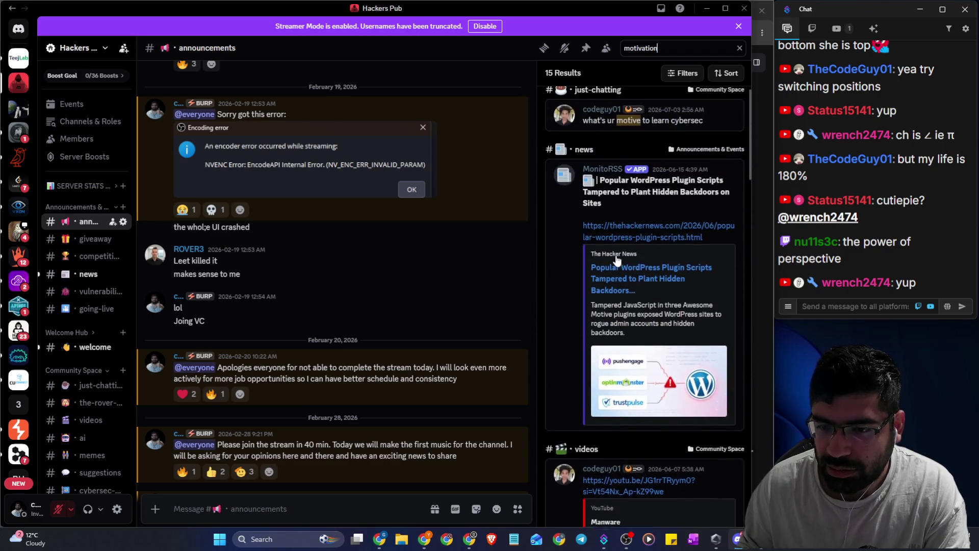
# Back in announcements, open the November 19 'Tell me, How hard is your Life?' image full size
pyautogui.press('Escape')
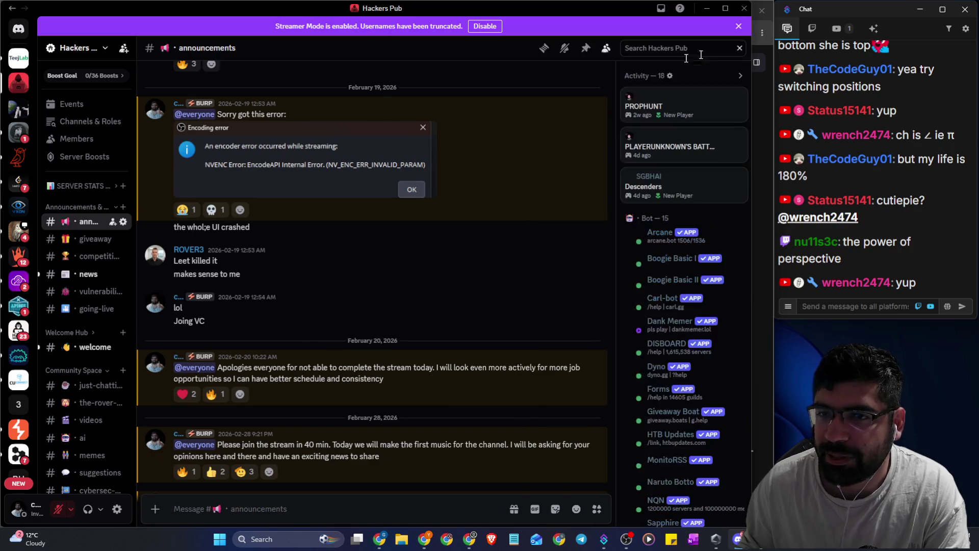
pyautogui.scroll(10, 326, 221)
pyautogui.scroll(15, 322, 230)
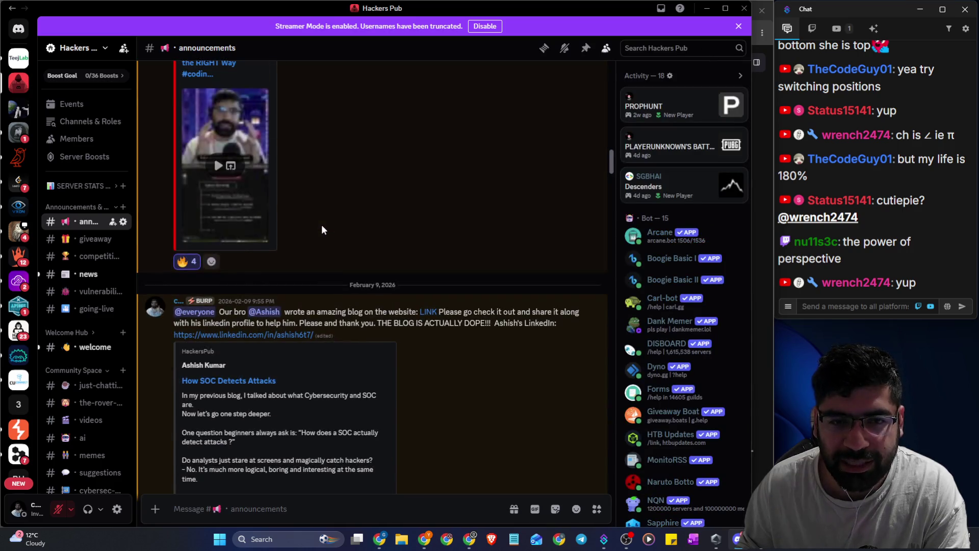
pyautogui.scroll(15, 322, 230)
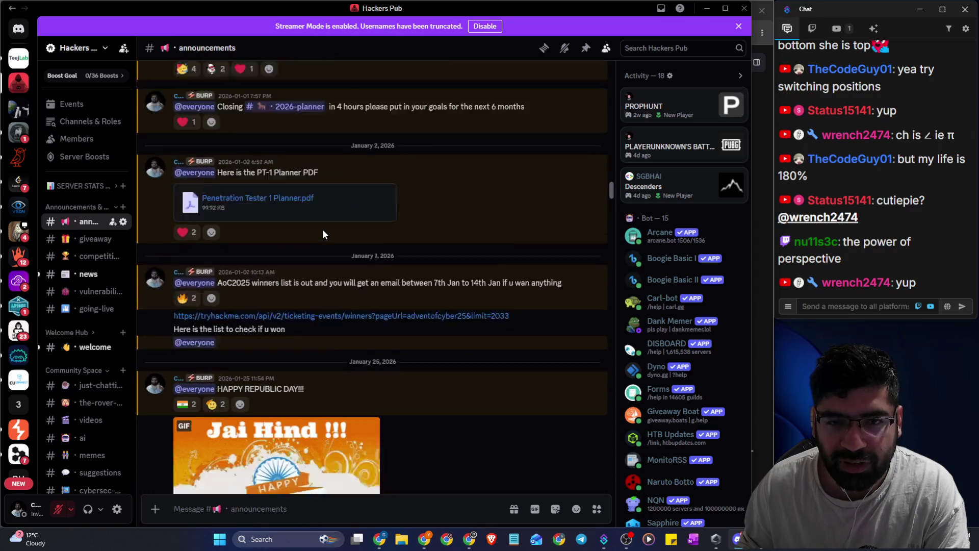
pyautogui.scroll(15, 322, 234)
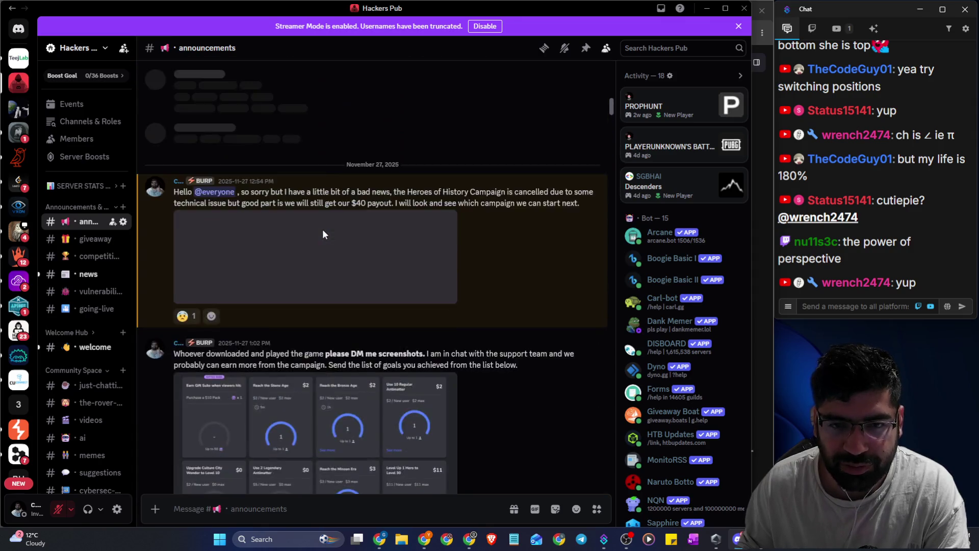
pyautogui.scroll(-10, 325, 214)
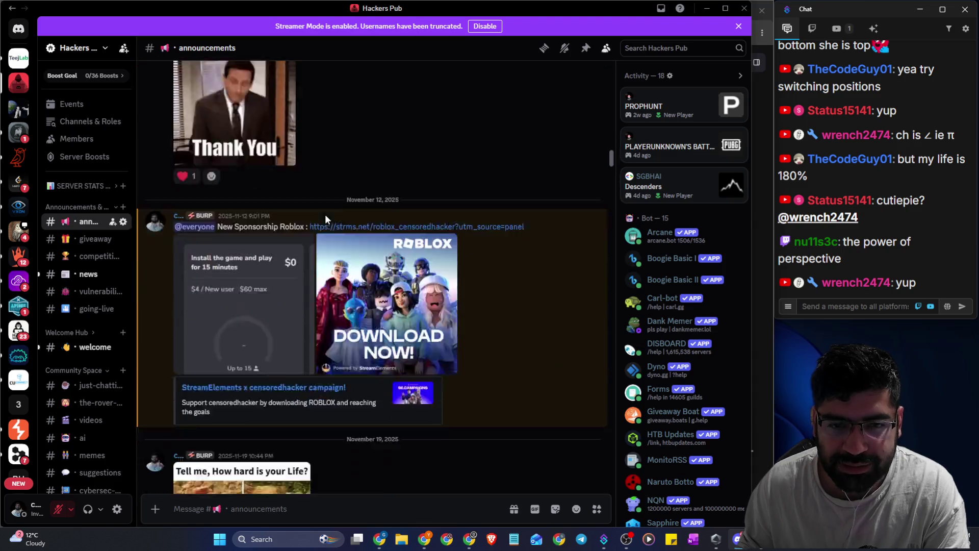
pyautogui.click(227, 232)
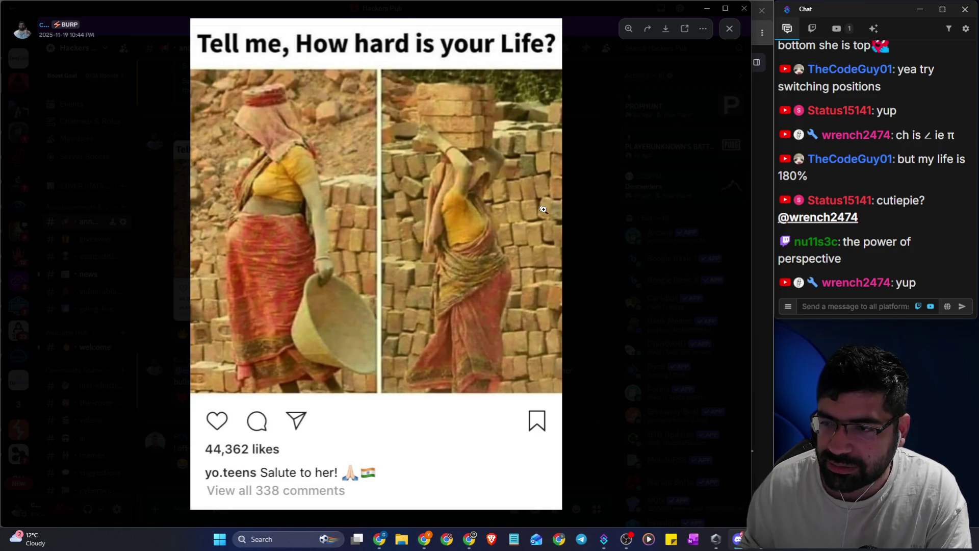
# Pin the 'Tell me, How hard is your Life?' post in announcements and reopen its image full size
pyautogui.click(589, 190)
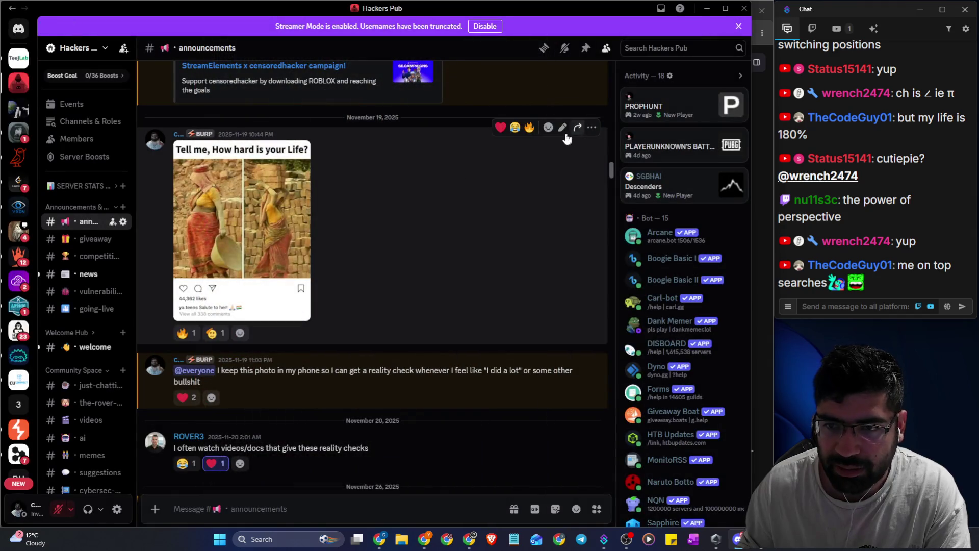
pyautogui.click(591, 128)
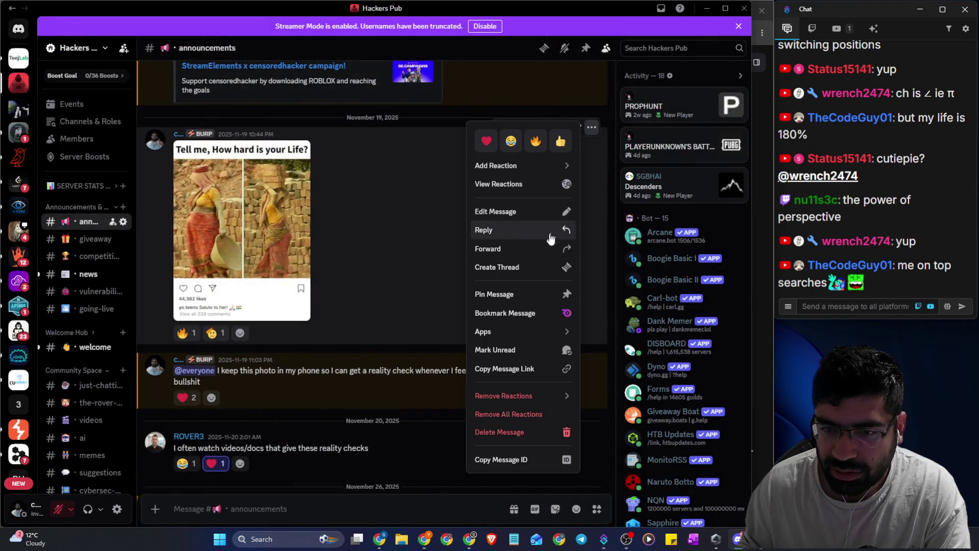
pyautogui.click(496, 294)
pyautogui.click(429, 408)
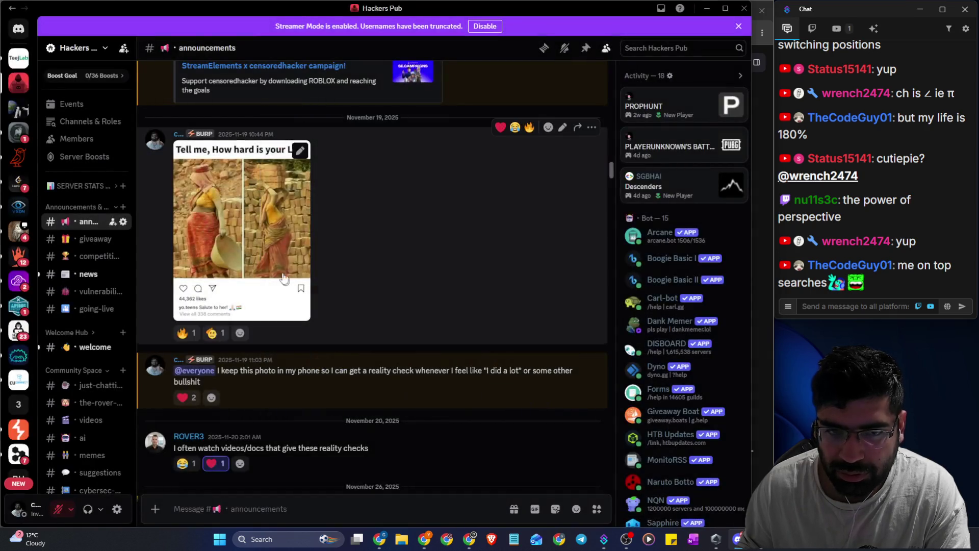
pyautogui.click(286, 204)
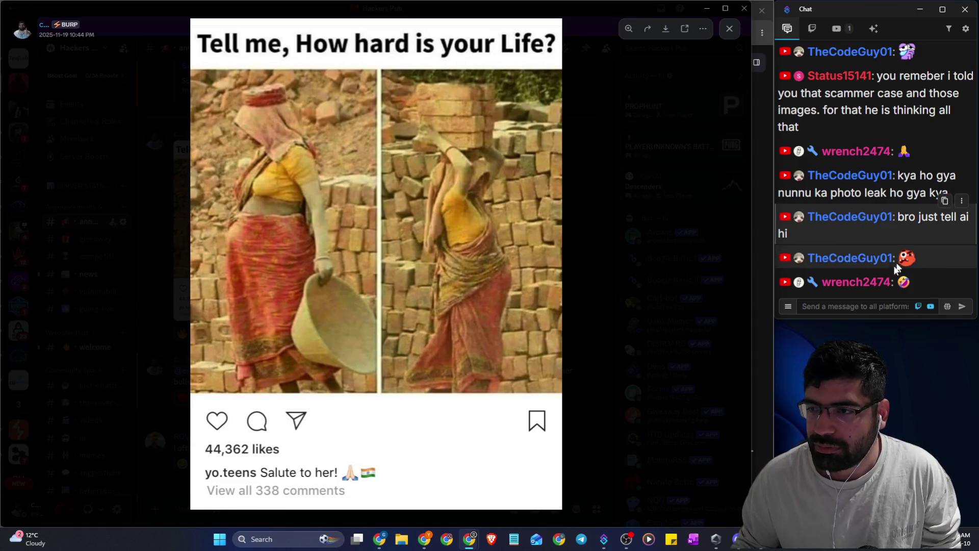
pyautogui.click(846, 308)
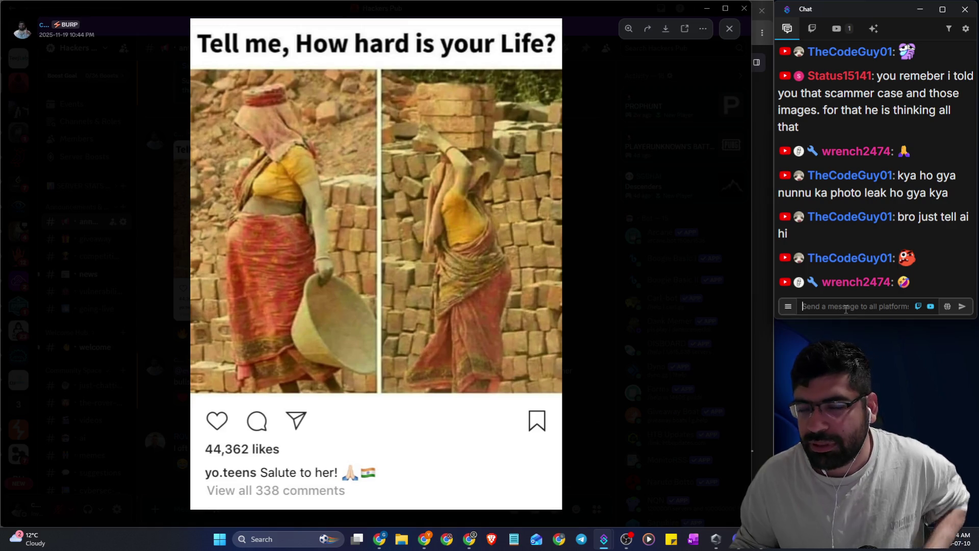
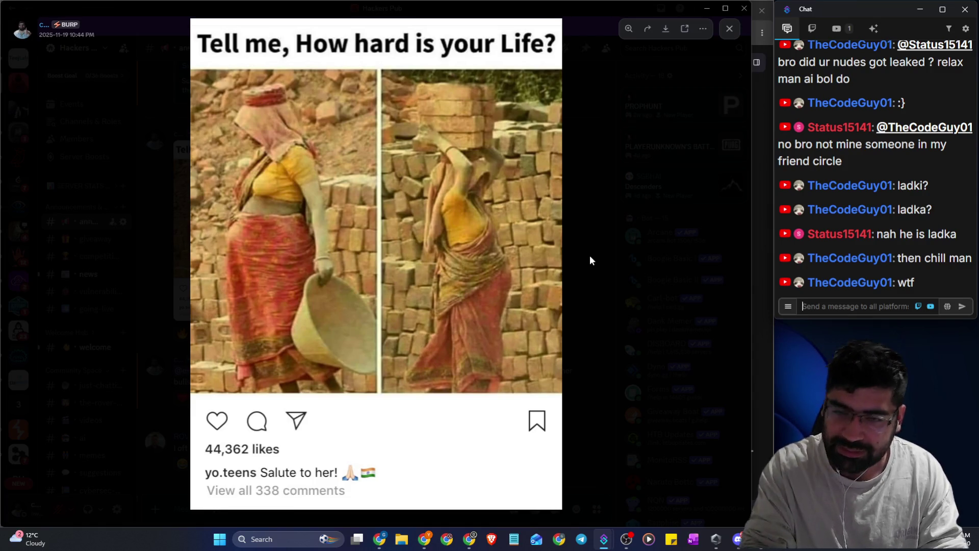
# Close the enlarged image, look back through #announcements, and minimize Discord to return to the stream
pyautogui.click(590, 257)
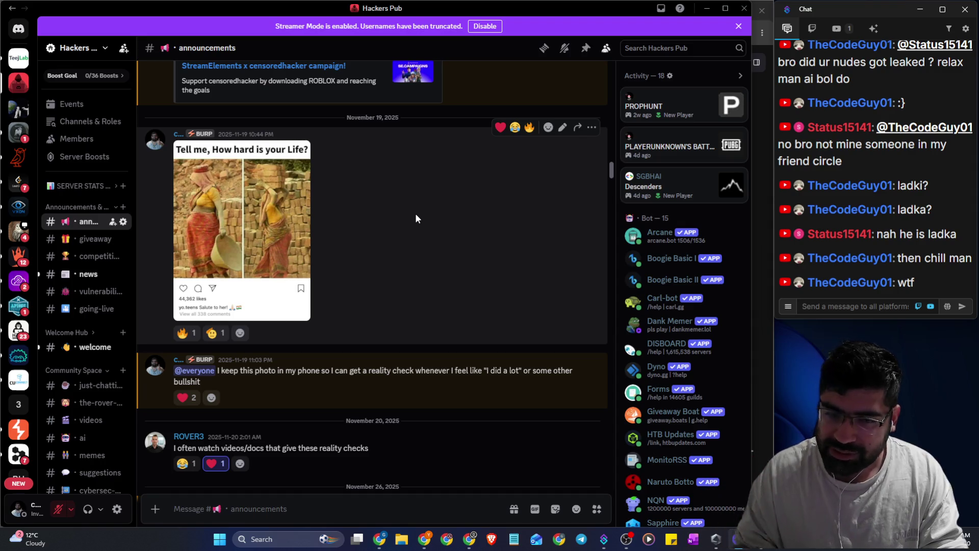
pyautogui.scroll(5, 415, 220)
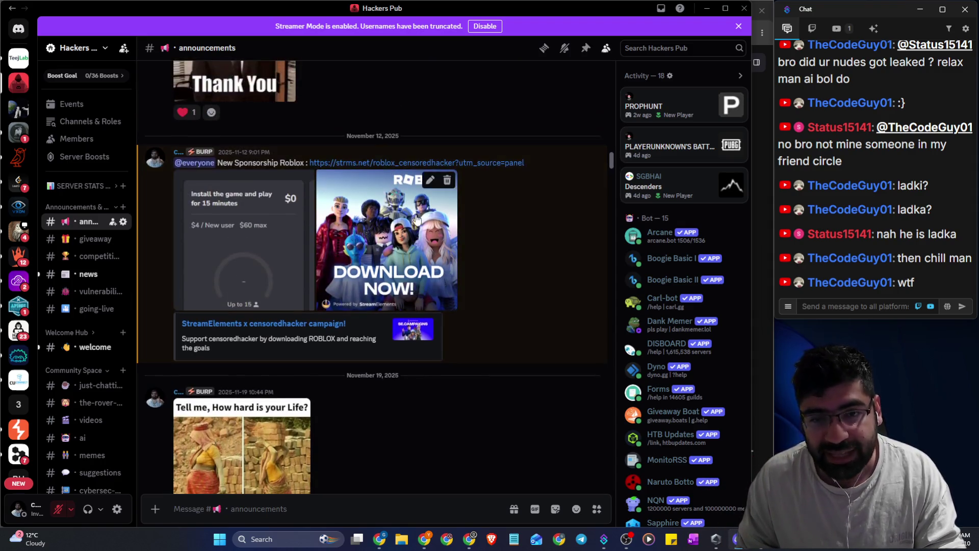
pyautogui.scroll(-10, 454, 249)
pyautogui.scroll(-15, 515, 266)
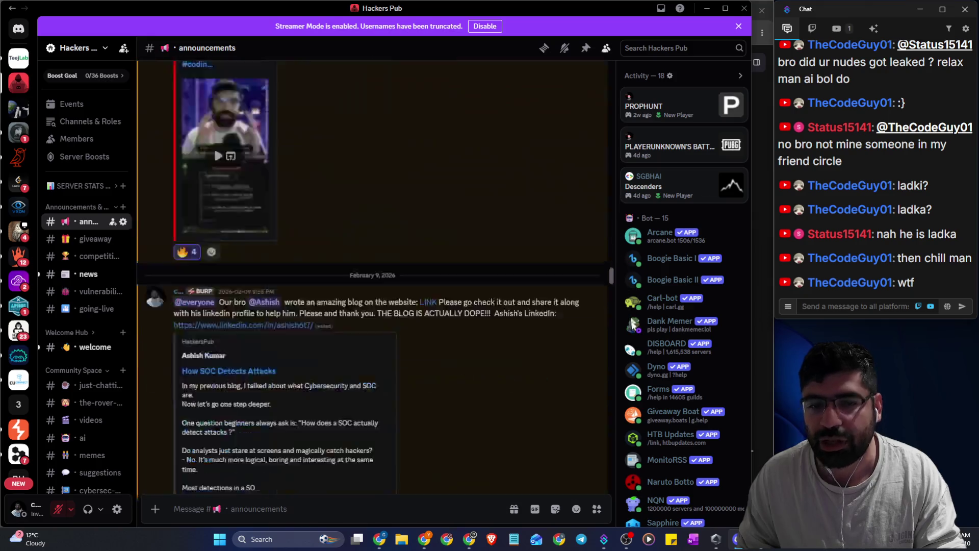
pyautogui.click(706, 9)
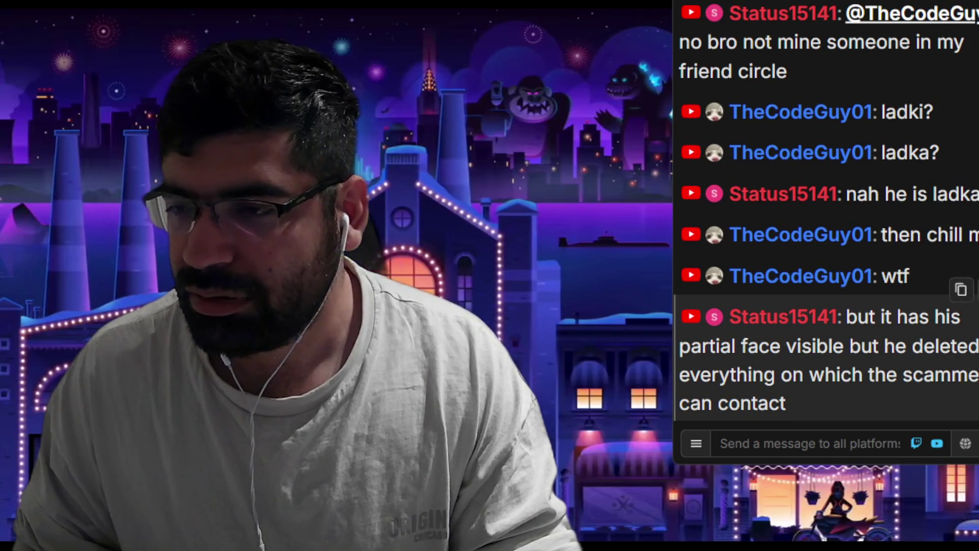
pyautogui.moveTo(786, 347); pyautogui.dragTo(958, 350)
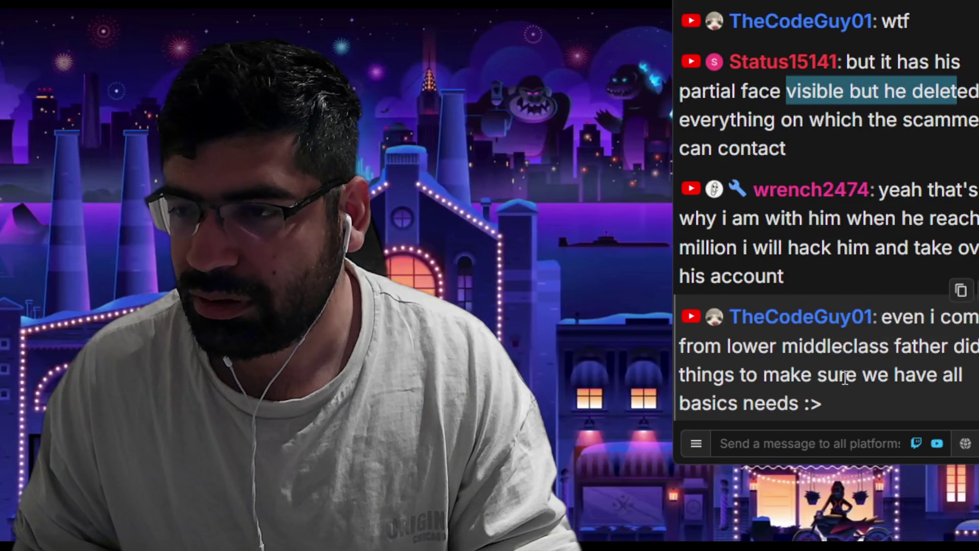
pyautogui.moveTo(827, 145)
pyautogui.mouseDown()
pyautogui.moveTo(788, 92)
pyautogui.moveTo(848, 66)
pyautogui.moveTo(849, 77)
pyautogui.mouseUp()
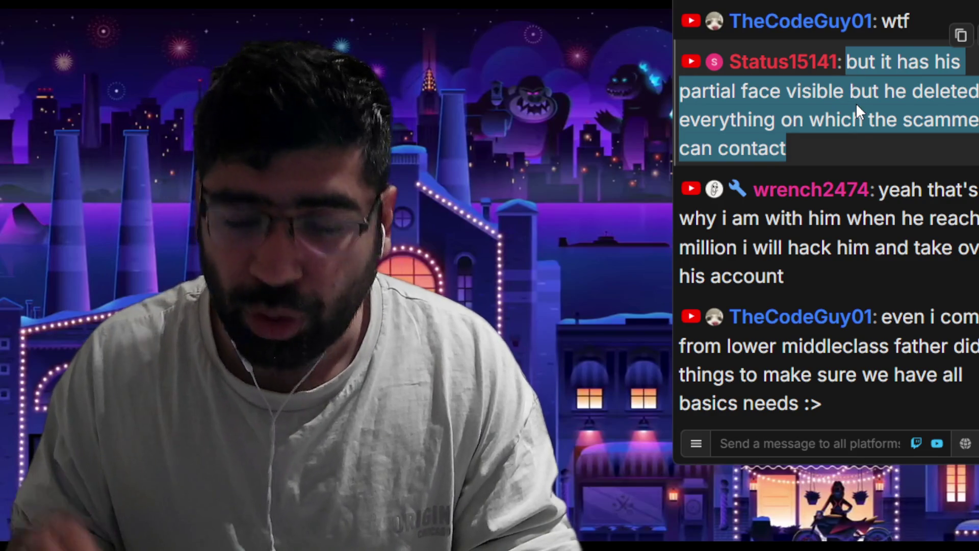
pyautogui.scroll(3, 855, 103)
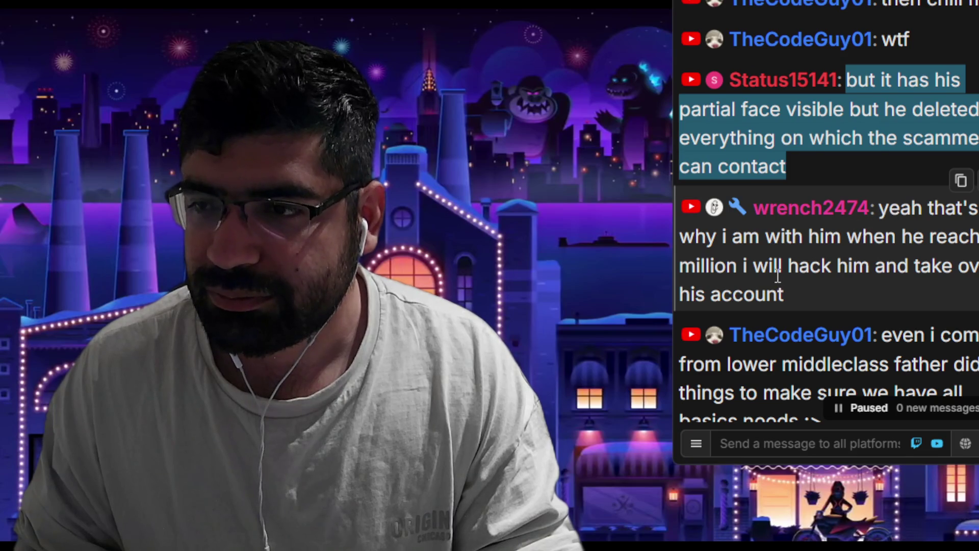
pyautogui.scroll(-2, 777, 272)
pyautogui.moveTo(904, 254); pyautogui.dragTo(965, 255)
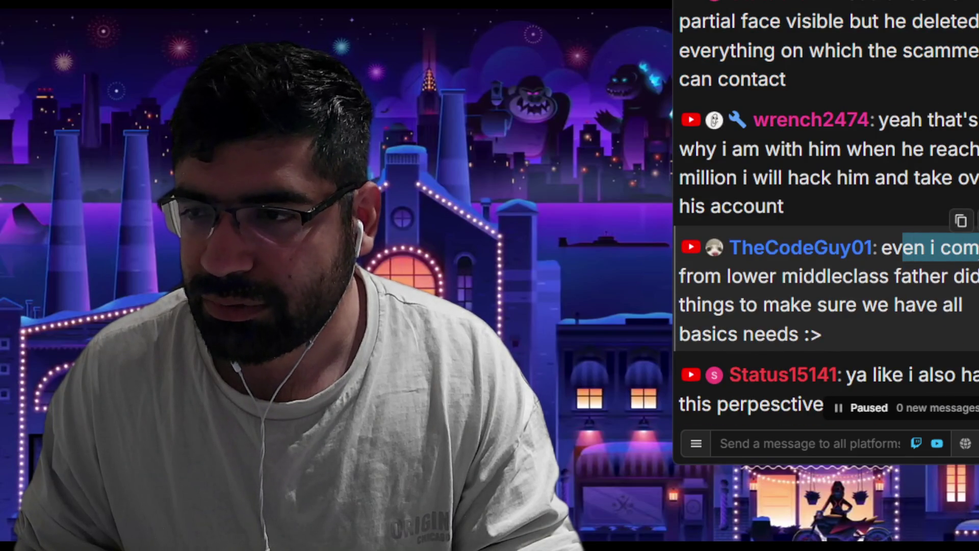
pyautogui.moveTo(687, 282); pyautogui.dragTo(974, 282)
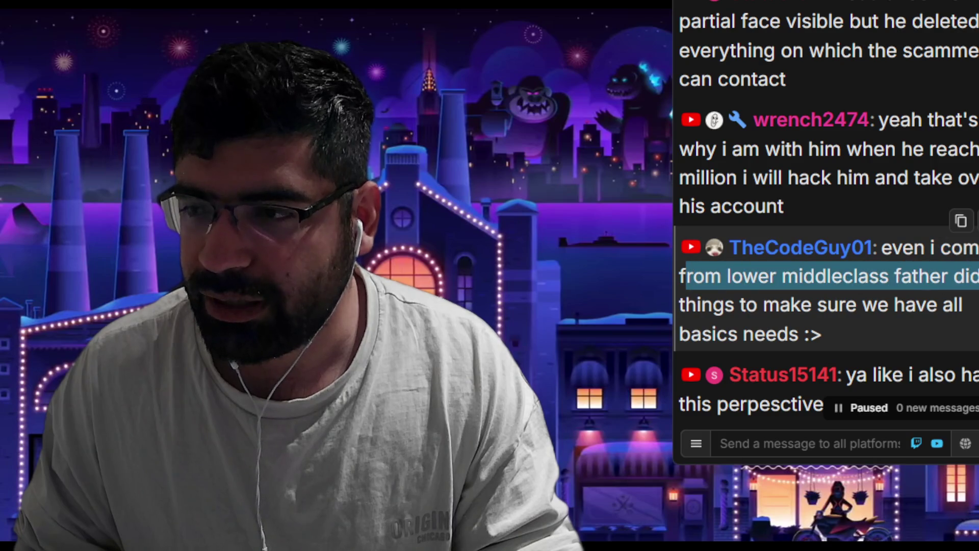
pyautogui.moveTo(727, 305); pyautogui.dragTo(938, 306)
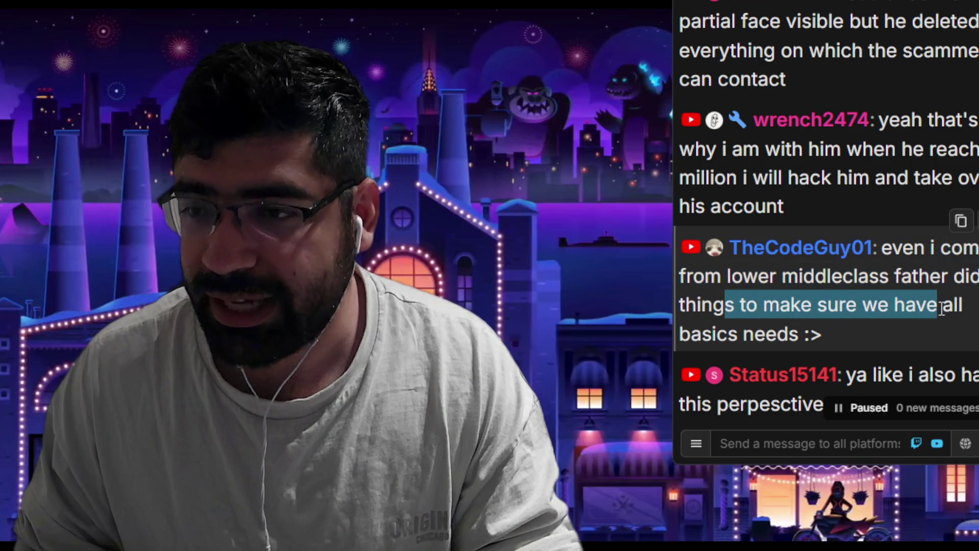
pyautogui.scroll(-2, 946, 311)
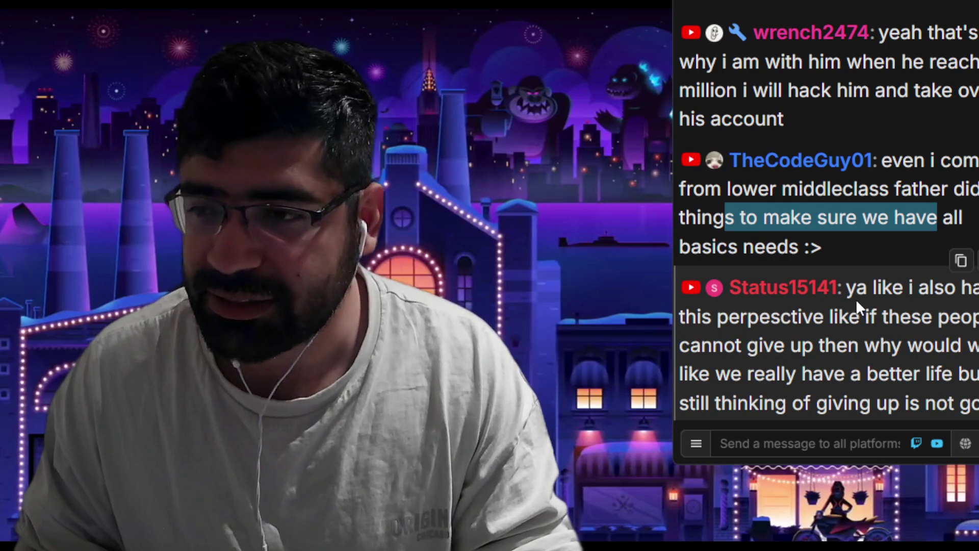
pyautogui.click(849, 298)
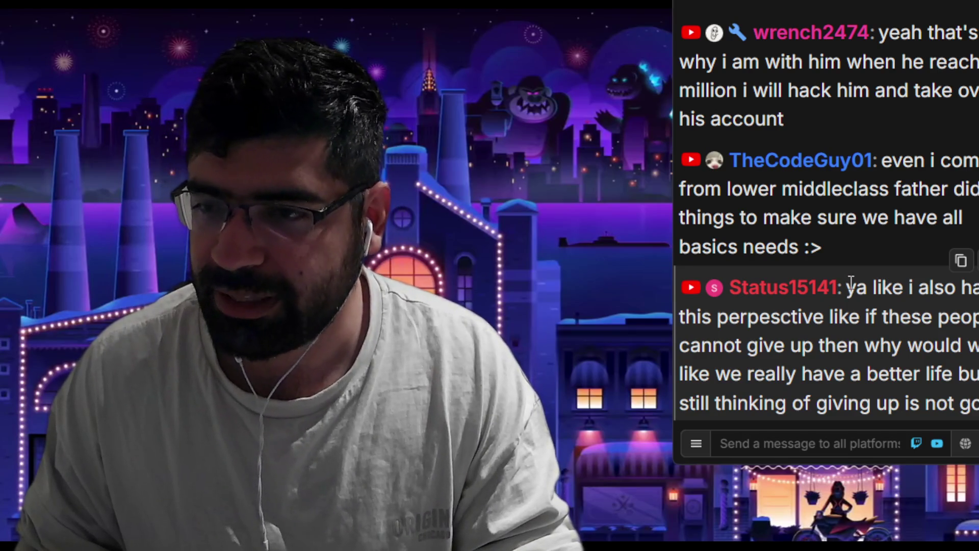
pyautogui.moveTo(846, 287); pyautogui.dragTo(977, 288)
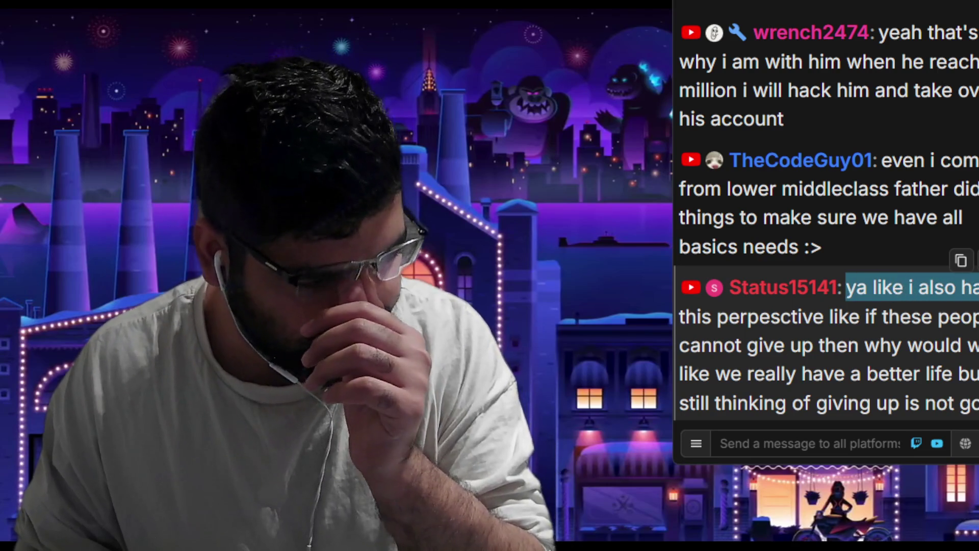
pyautogui.moveTo(977, 288); pyautogui.dragTo(977, 345)
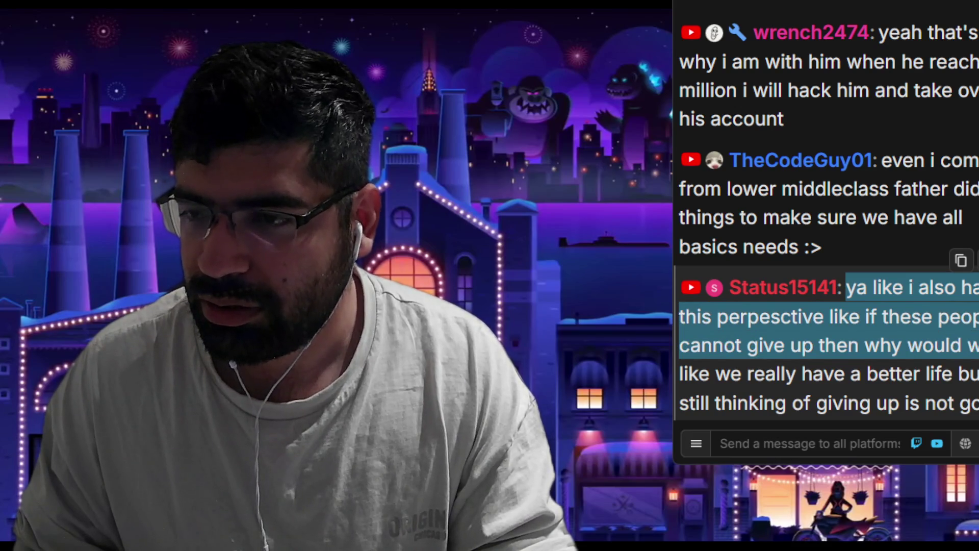
pyautogui.scroll(5, 928, 243)
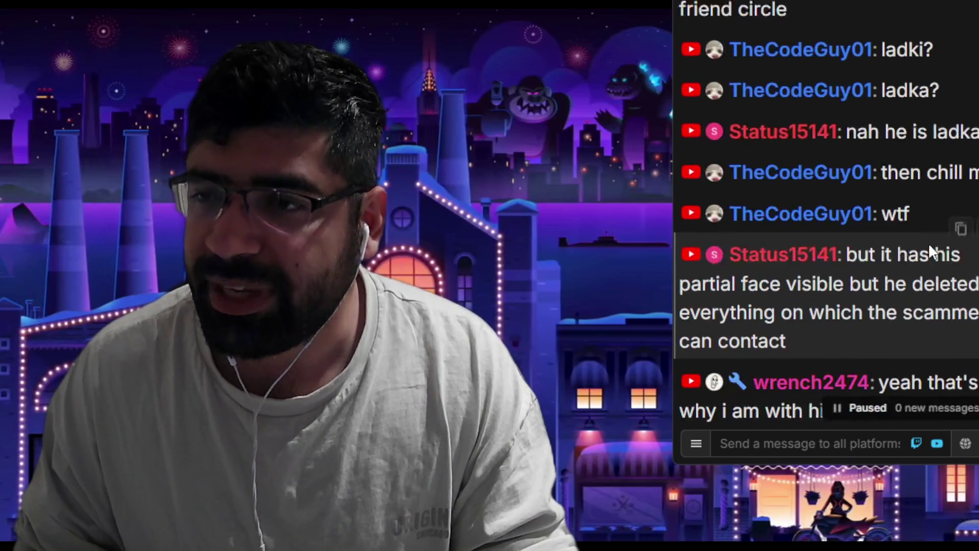
pyautogui.scroll(10, 905, 230)
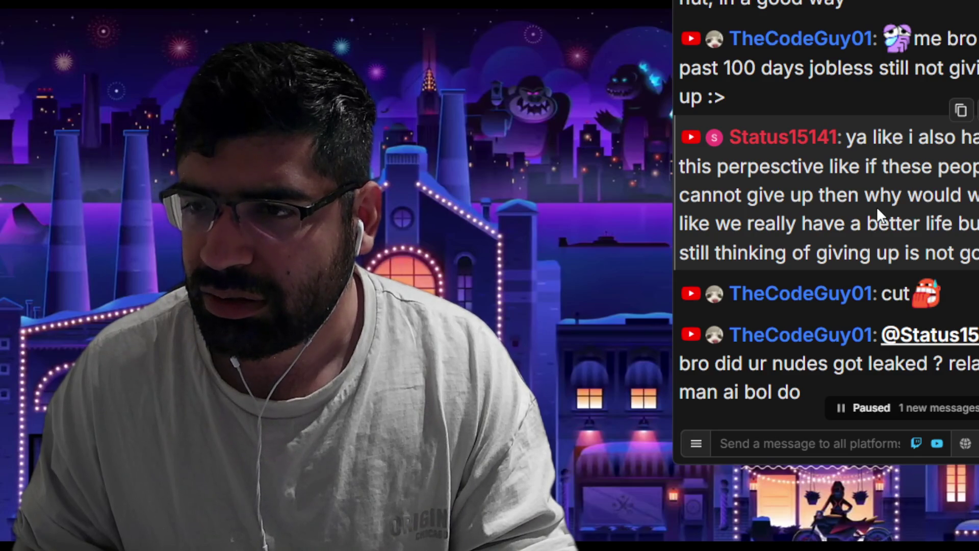
pyautogui.scroll(10, 877, 207)
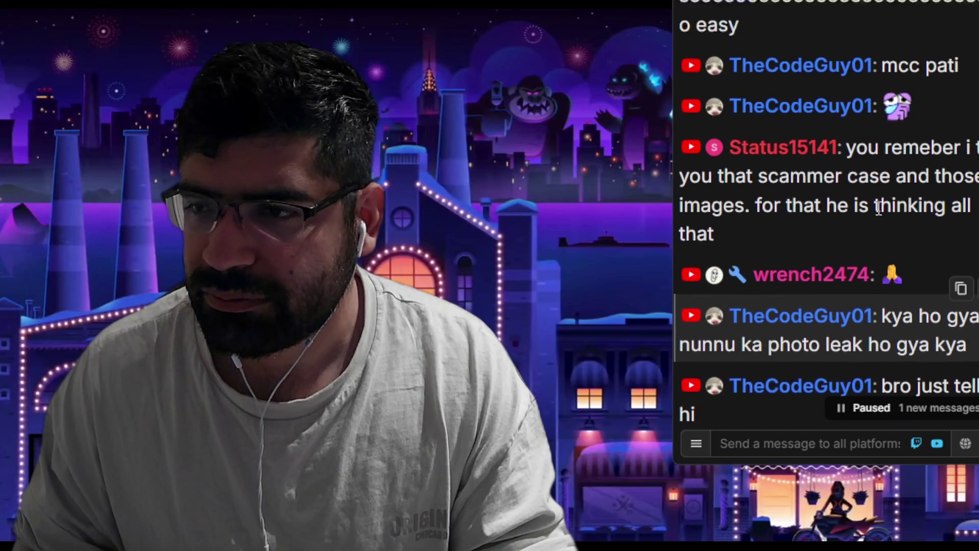
pyautogui.scroll(1, 878, 208)
# Mark one more passage, return to the newest messages, and focus the message box
pyautogui.moveTo(871, 204); pyautogui.dragTo(893, 254)
pyautogui.scroll(-4, 897, 252)
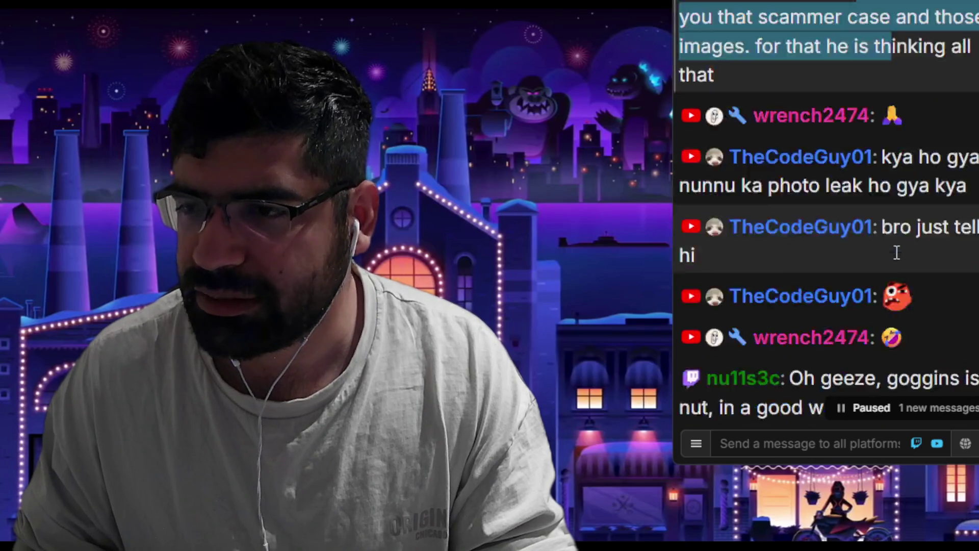
pyautogui.scroll(-10, 895, 250)
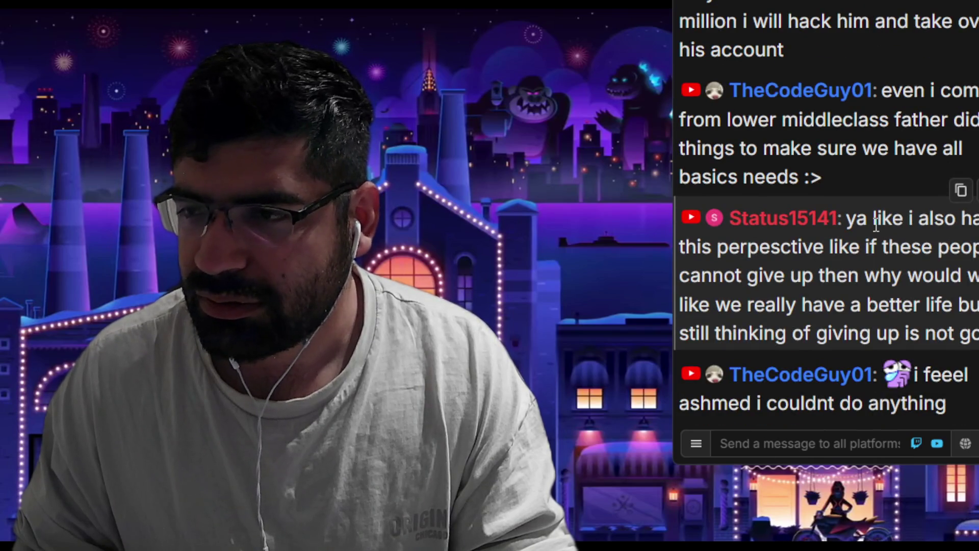
pyautogui.click(802, 444)
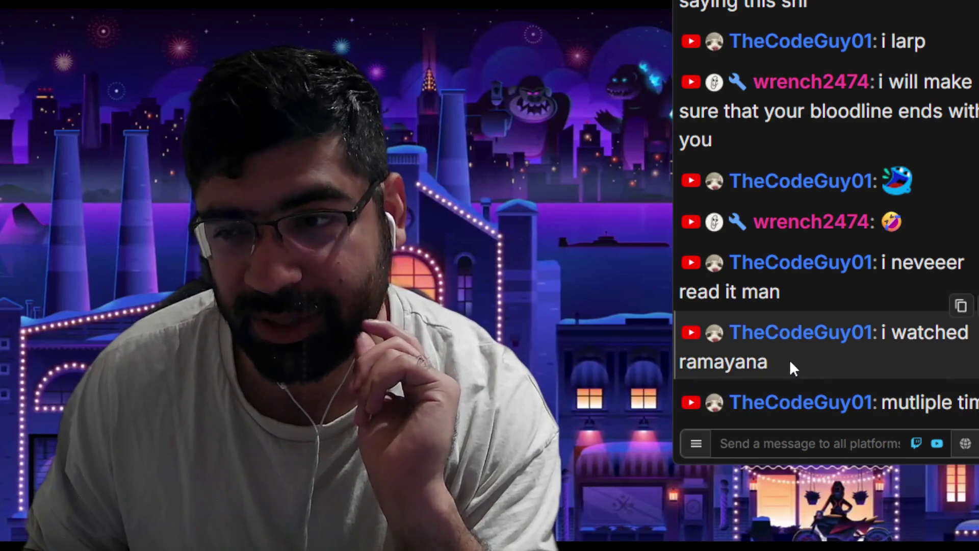
pyautogui.moveTo(789, 360); pyautogui.dragTo(681, 359)
pyautogui.click(830, 453)
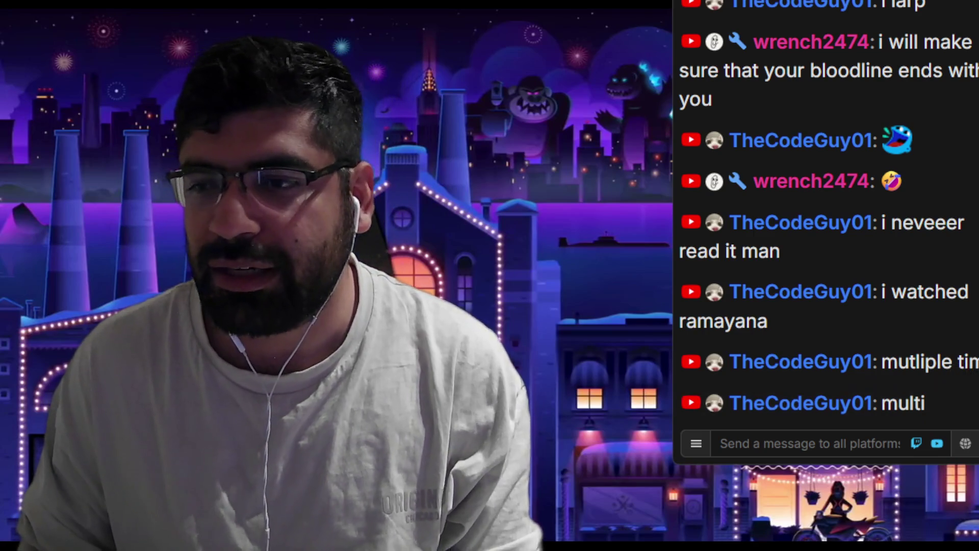
# Send 'Ritwiz musician' to all platforms from the message box
pyautogui.click(880, 432)
pyautogui.write('Rit')
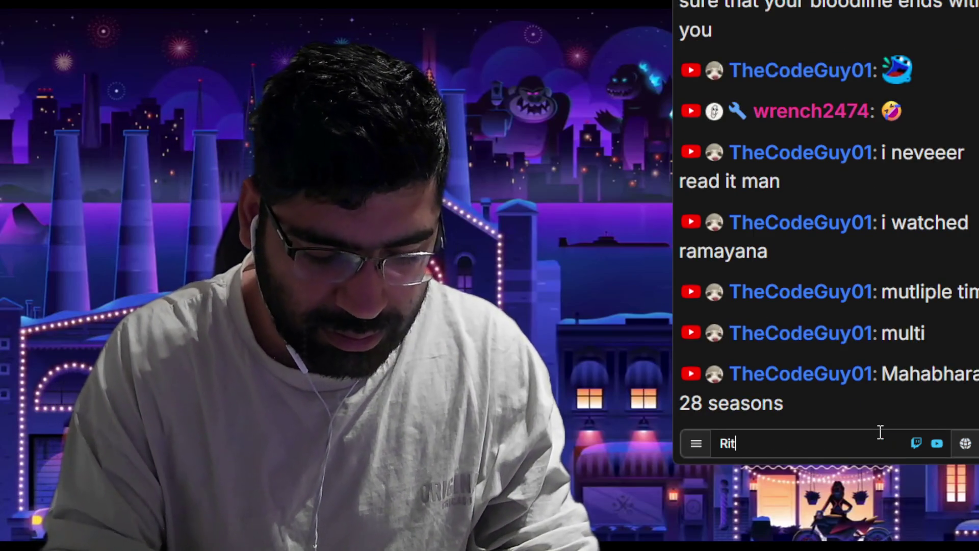
pyautogui.write('wiz ')
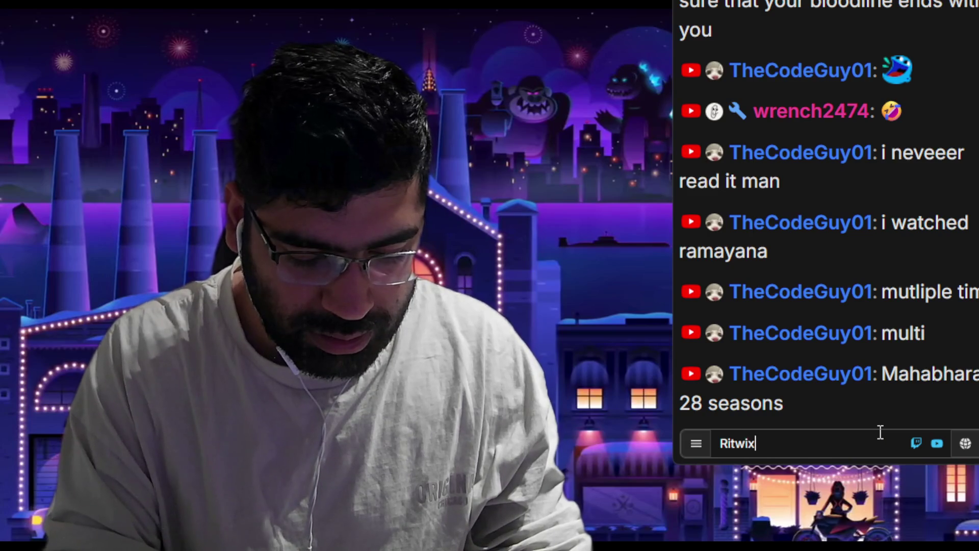
pyautogui.write('music')
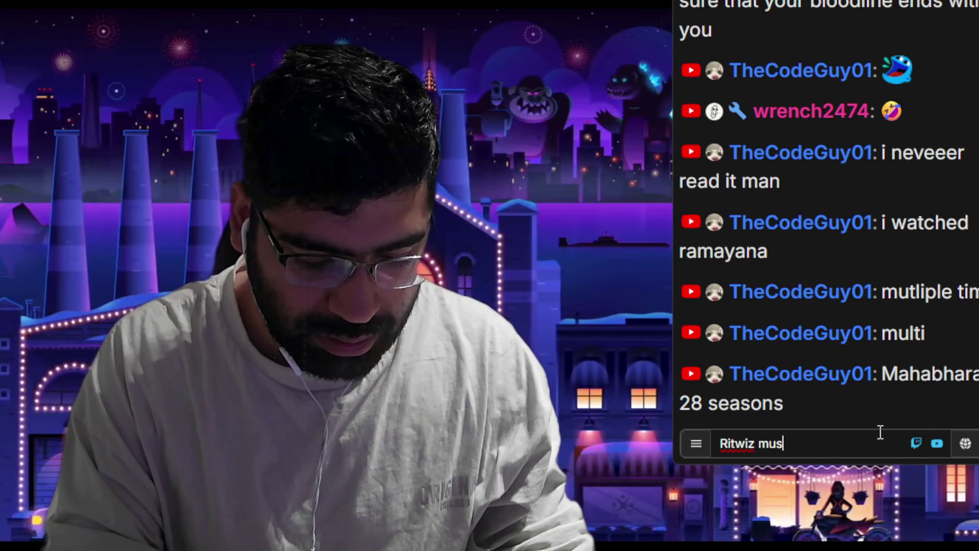
pyautogui.press('Return')
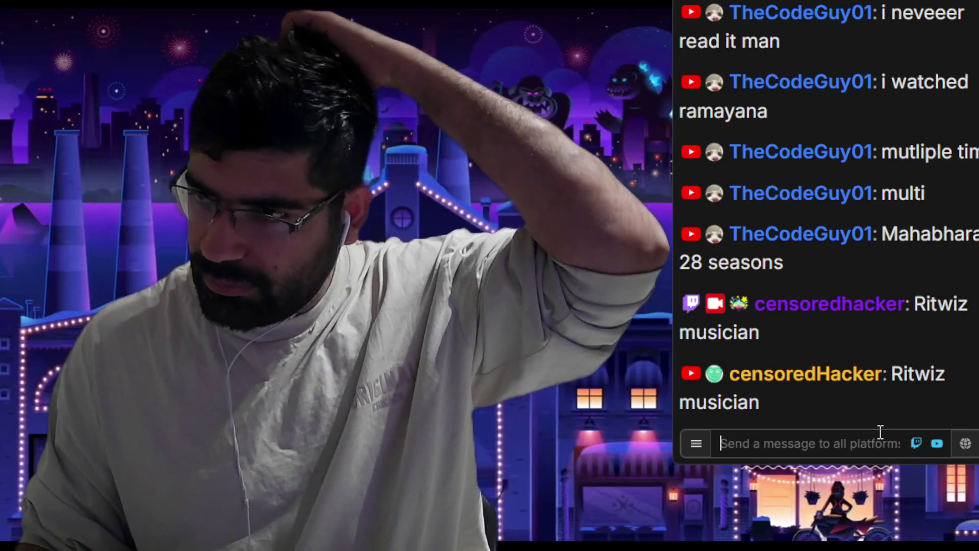
# Highlight the posted Ritwiz musician message, then clear it and refocus the message box
pyautogui.moveTo(871, 259)
pyautogui.mouseDown()
pyautogui.moveTo(883, 230)
pyautogui.moveTo(816, 262)
pyautogui.moveTo(833, 262)
pyautogui.mouseUp()
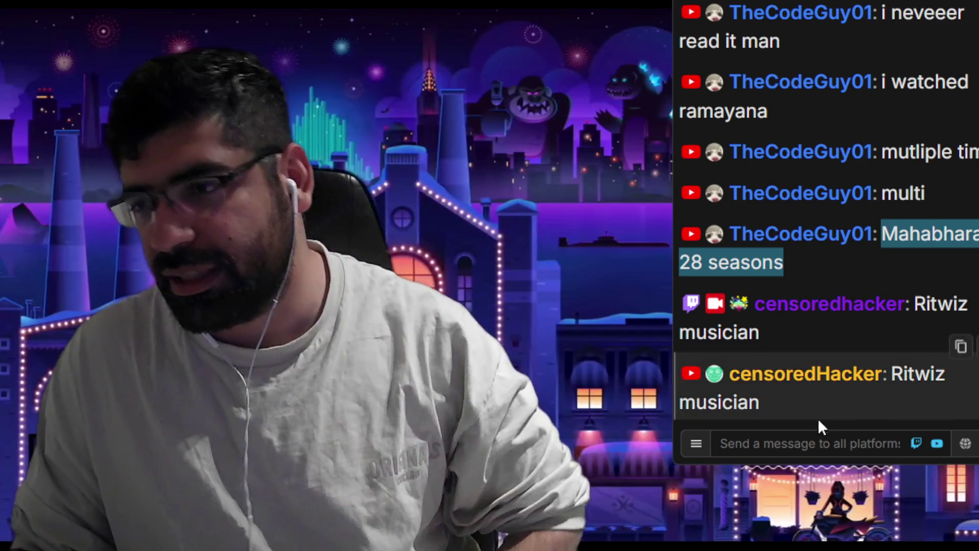
pyautogui.click(797, 433)
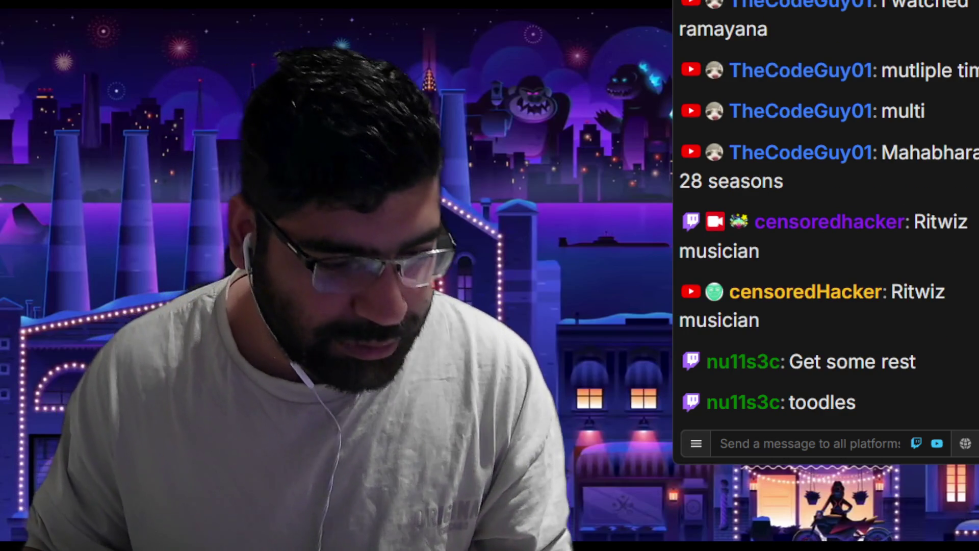
pyautogui.click(720, 443)
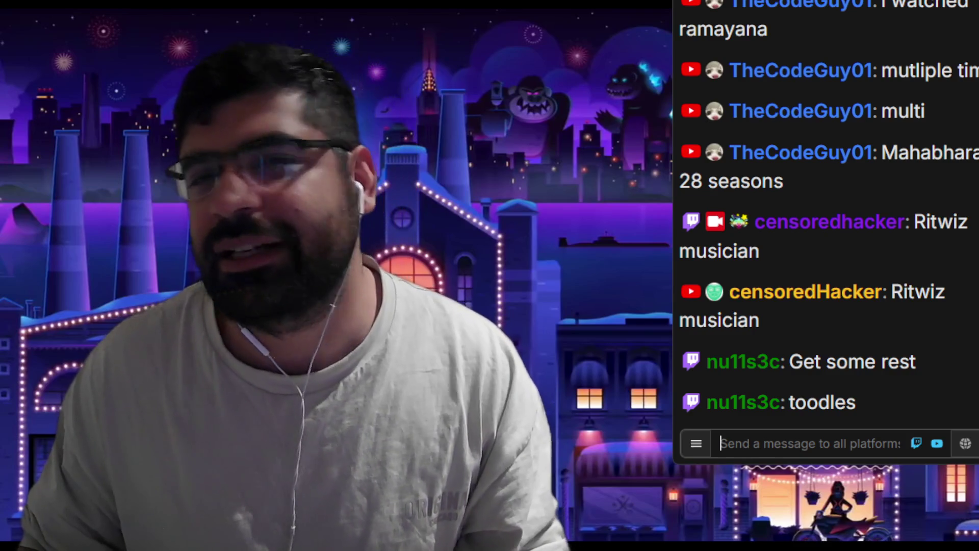